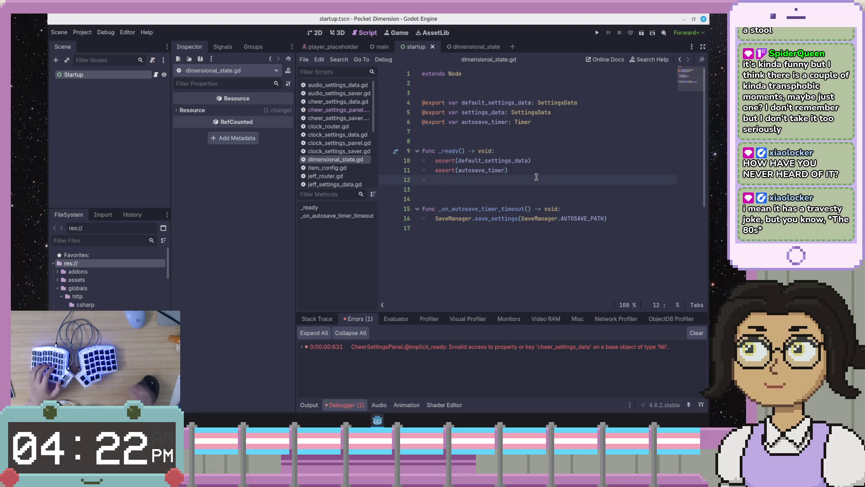
Step: Autocomplete SaveManager.load_settings(SaveManager.load_settings()) on line 12 of dimensional_state.gd
type("SaveMa")
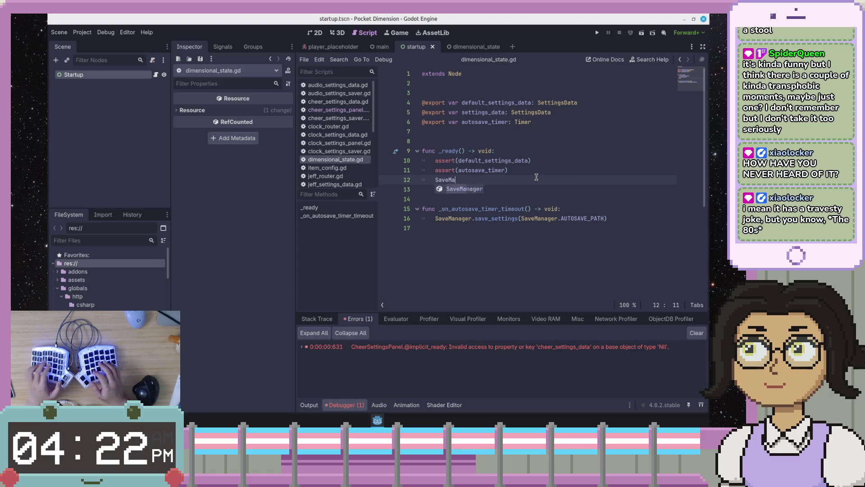
type("nager.lo")
key("Return")
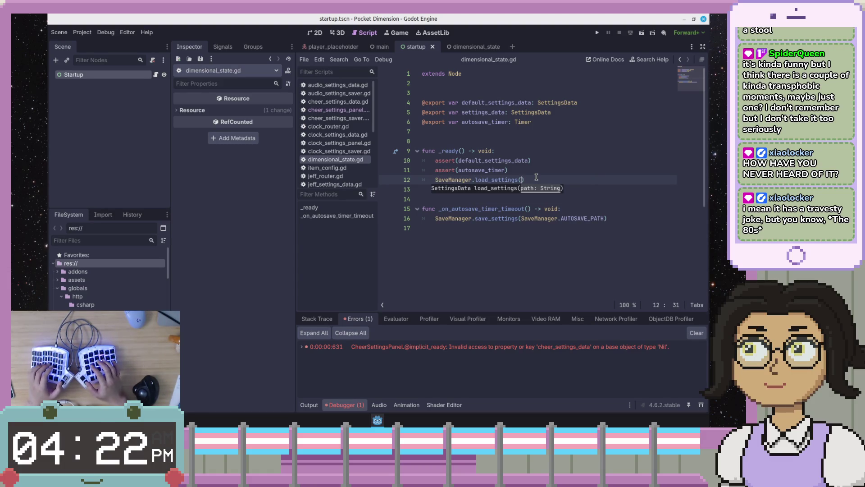
type("Save")
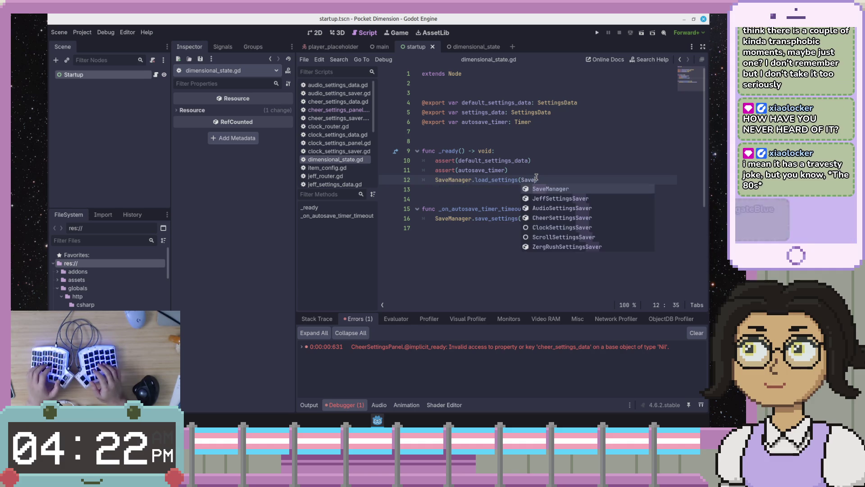
key("Return")
type(".loa")
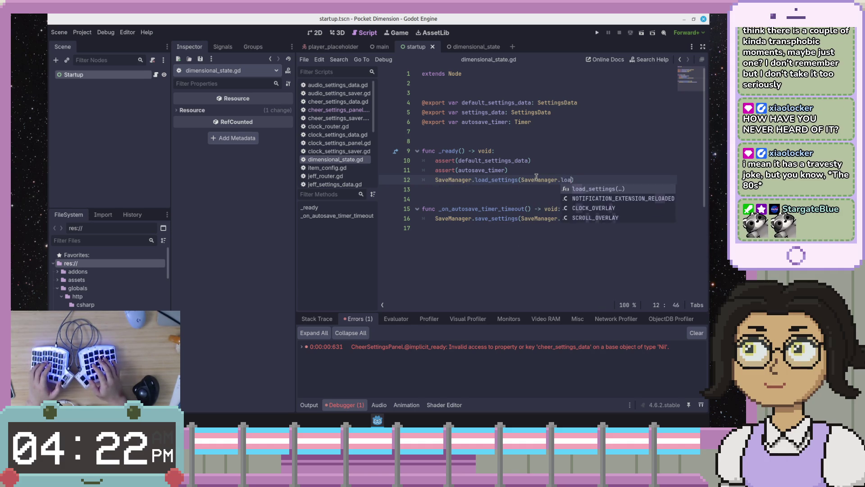
key("Return")
key("Home")
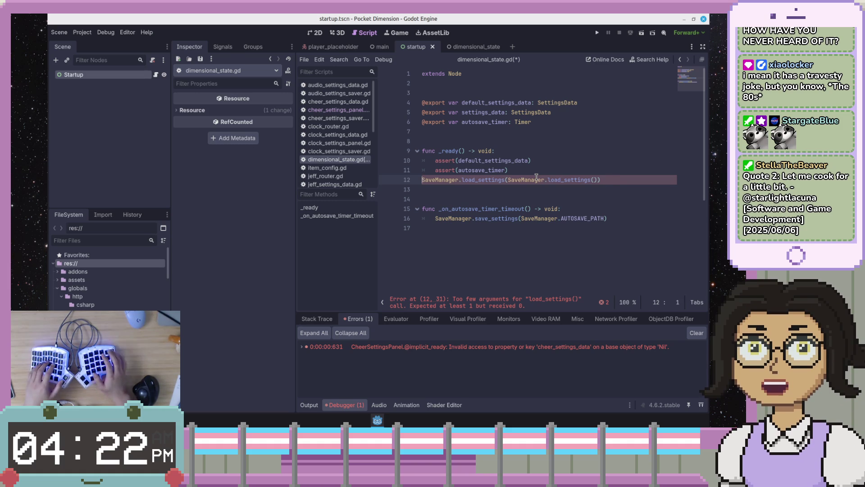
Step: Delete stray characters, prefix line 12 with 'settings_data =', and select the inner load_settings() argument
key("BackSpace")
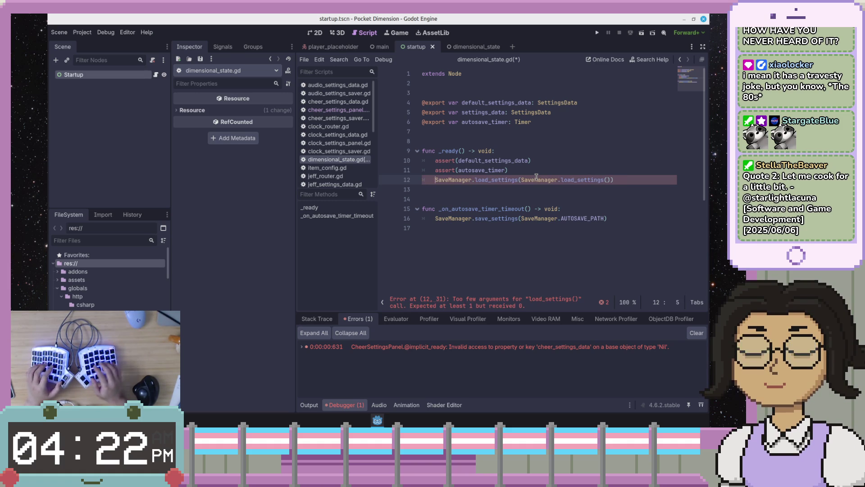
type("d")
key("BackSpace")
type("e")
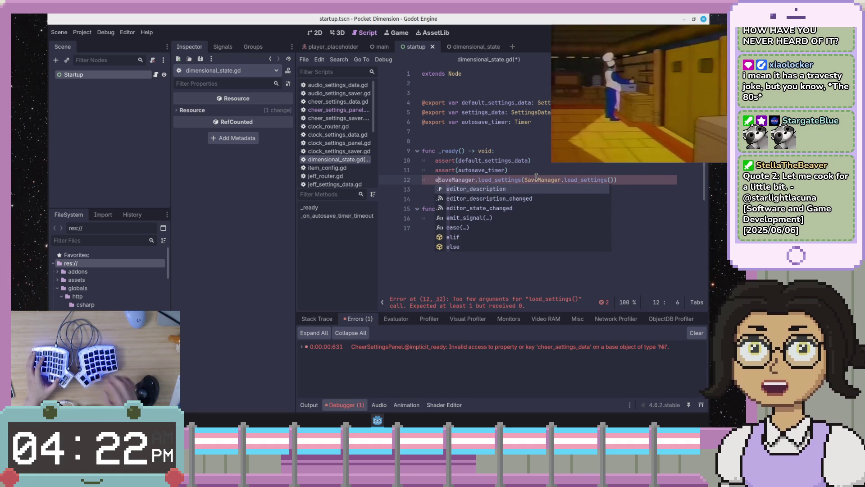
key("BackSpace")
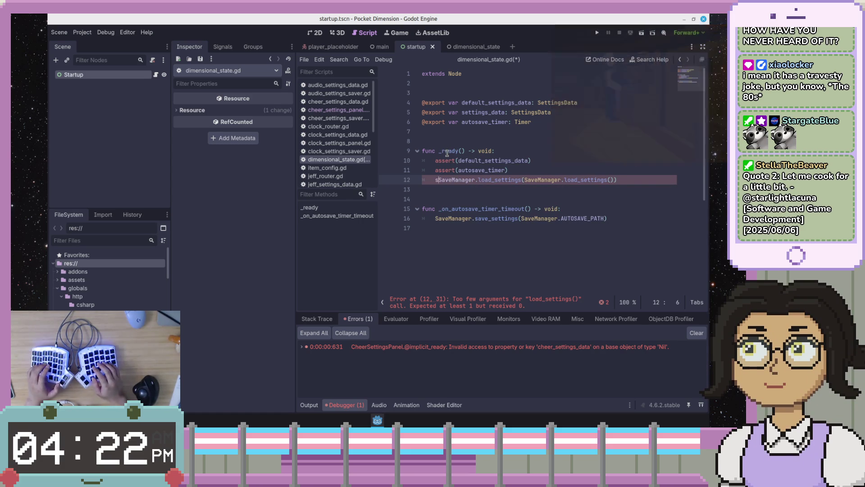
type("settings_dat")
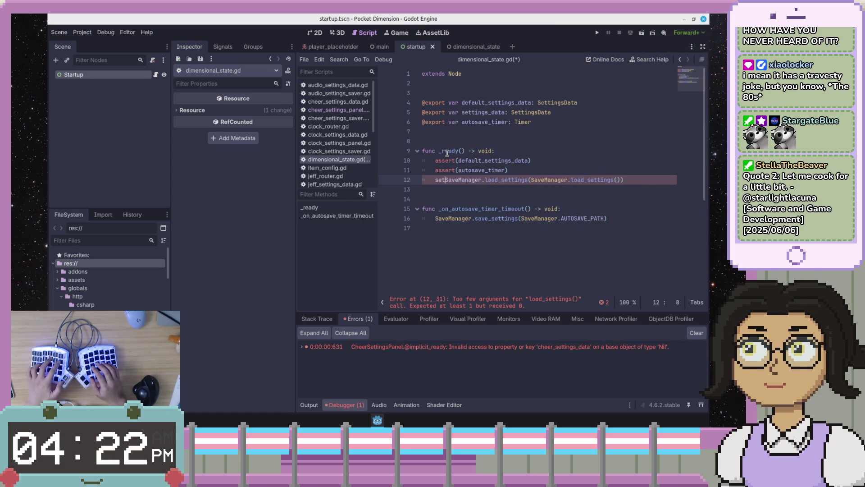
type("a =")
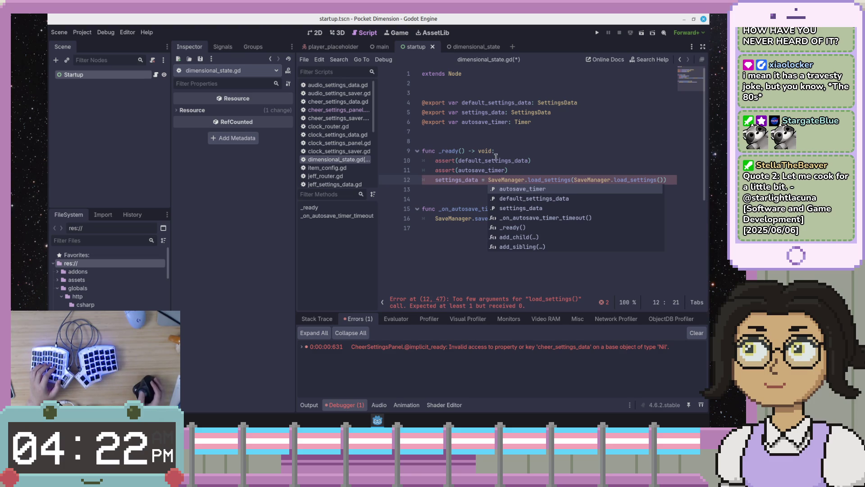
key("Escape")
key("Down")
mouse_move(544, 182)
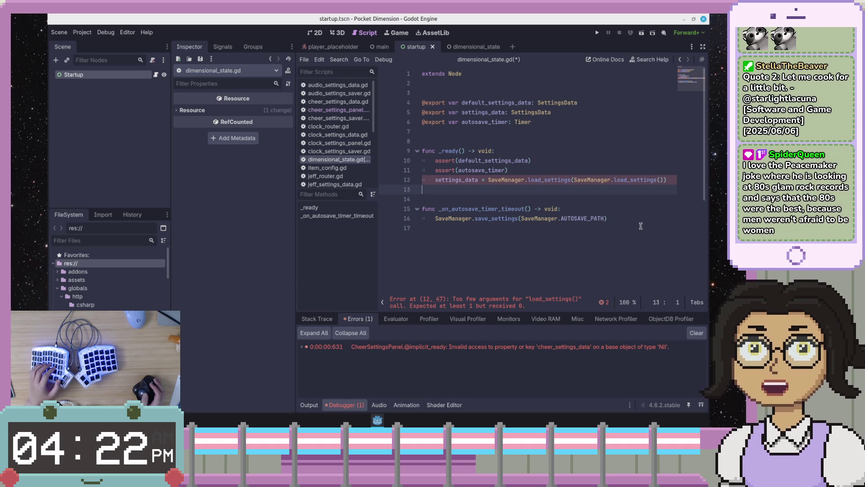
left_click_drag(662, 181, 630, 181)
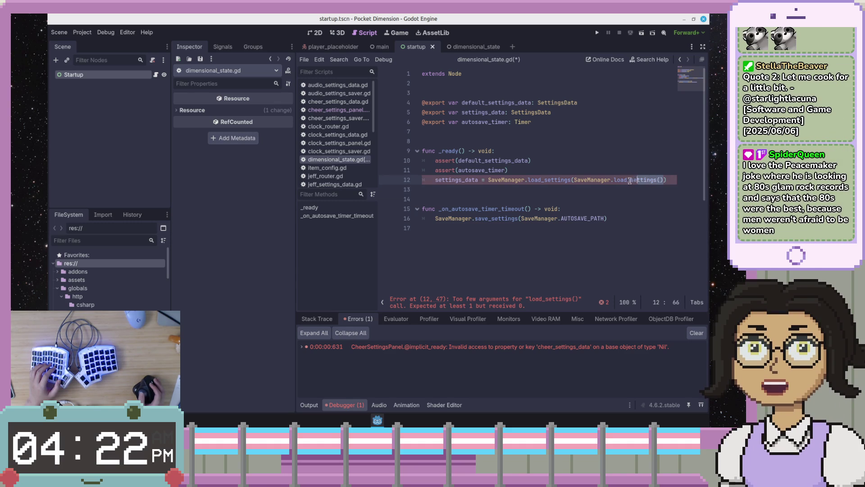
Step: Replace the inner argument with SaveManager.AUTOSAVE_PATH and save the script
type("AUTOSAVE")
key("Return")
key("ctrl+s")
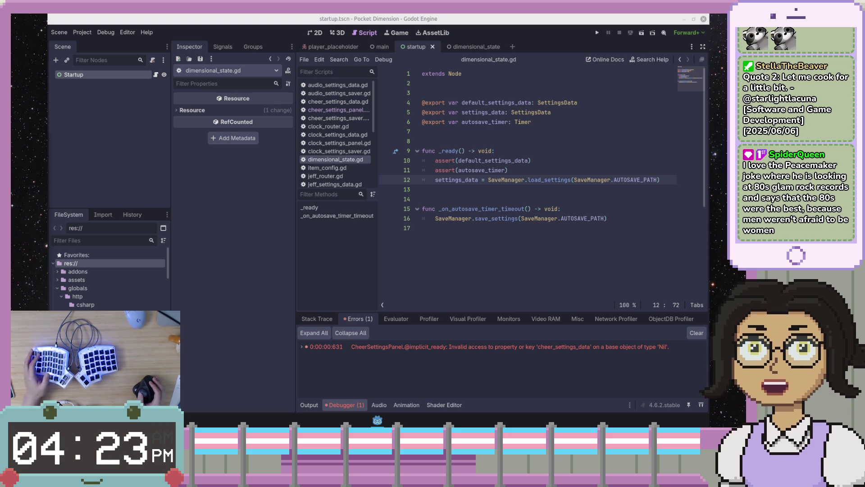
left_click(567, 170)
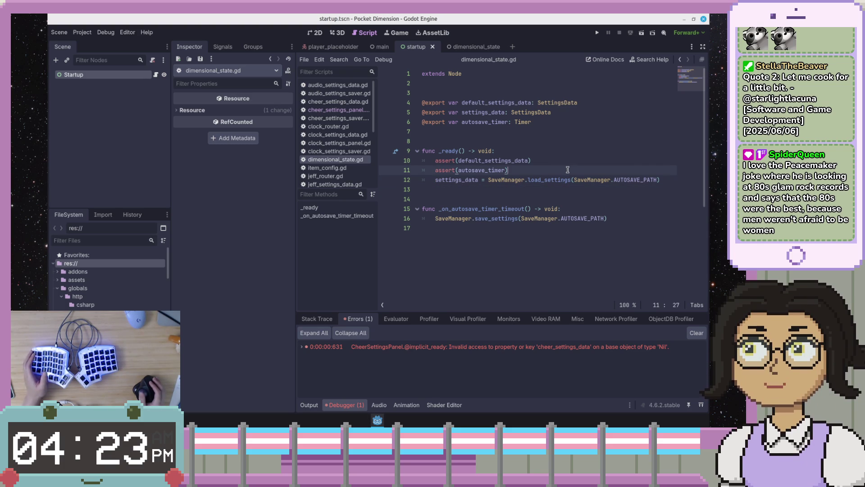
left_click(600, 180)
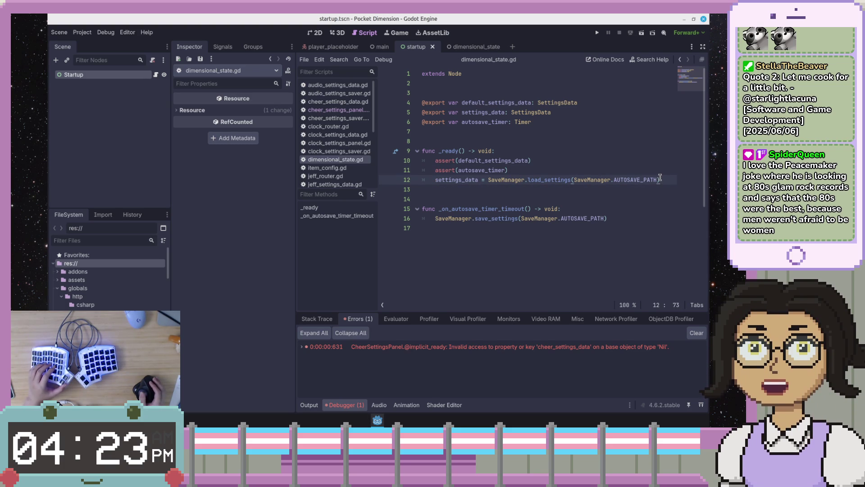
key("ctrl+s")
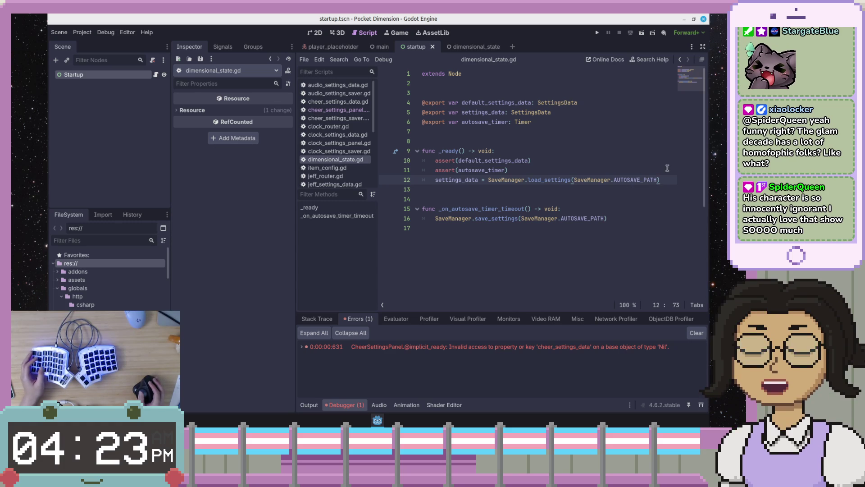
Step: Run the project to test settings loading, which halts at save_manager.gd line 70
left_click(667, 198)
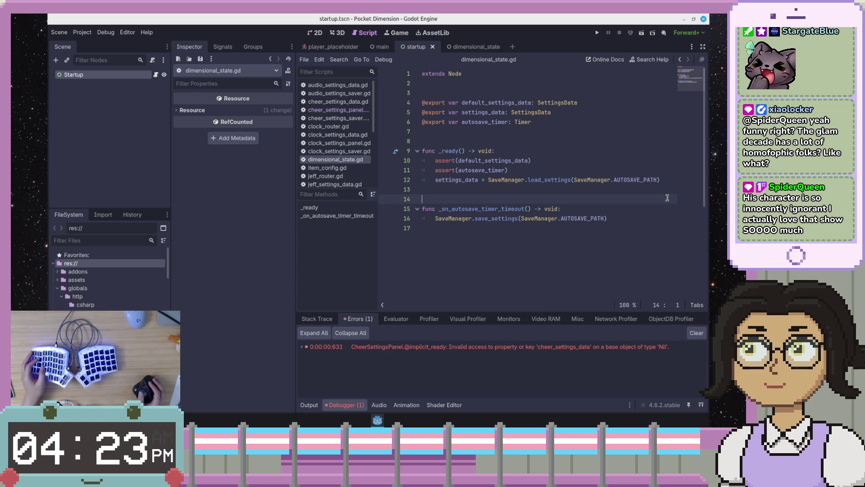
left_click(672, 221)
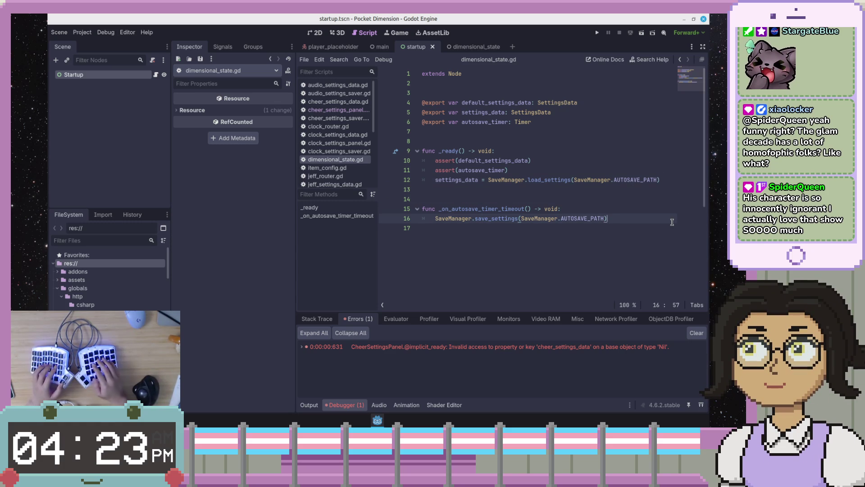
key("Up")
key("Up")
key("Up")
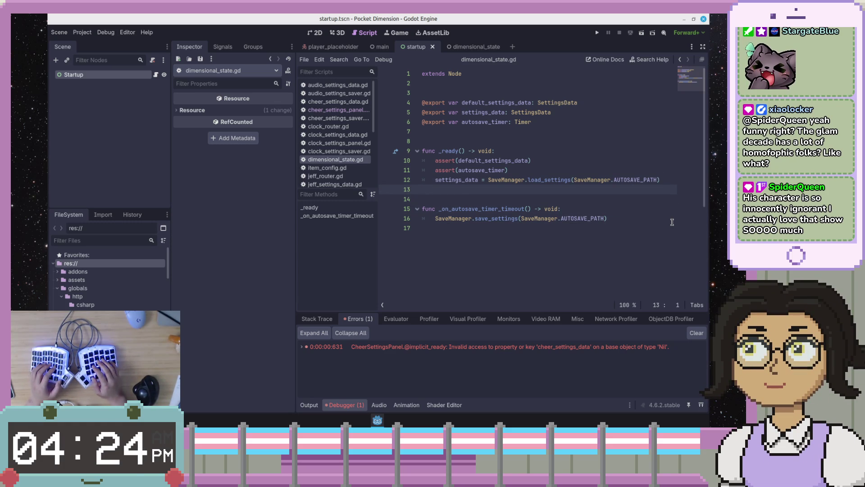
key("Up")
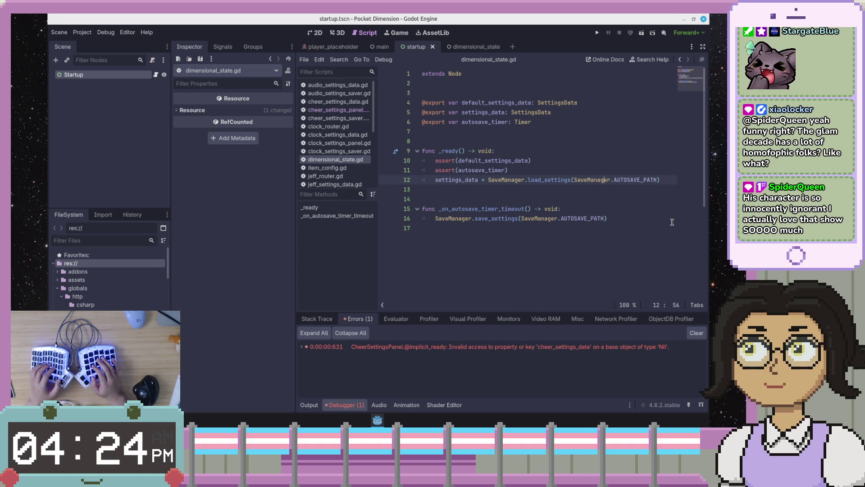
key("Left")
key("Left")
key("Left")
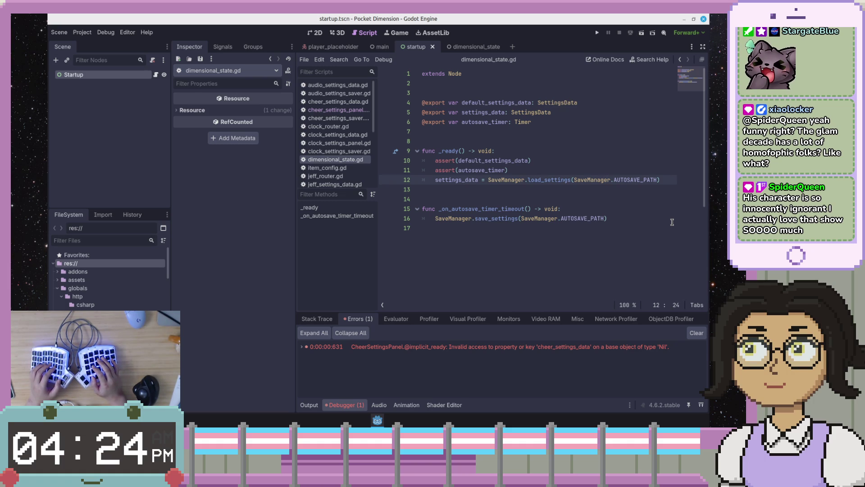
key("End")
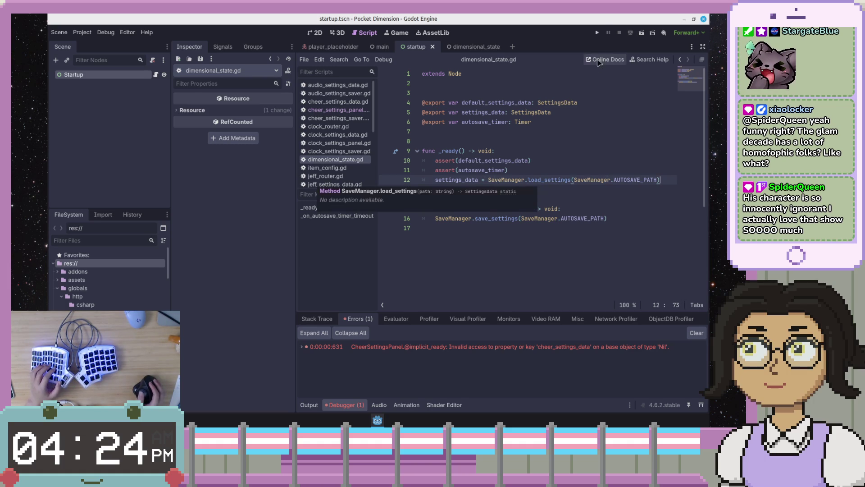
left_click(597, 33)
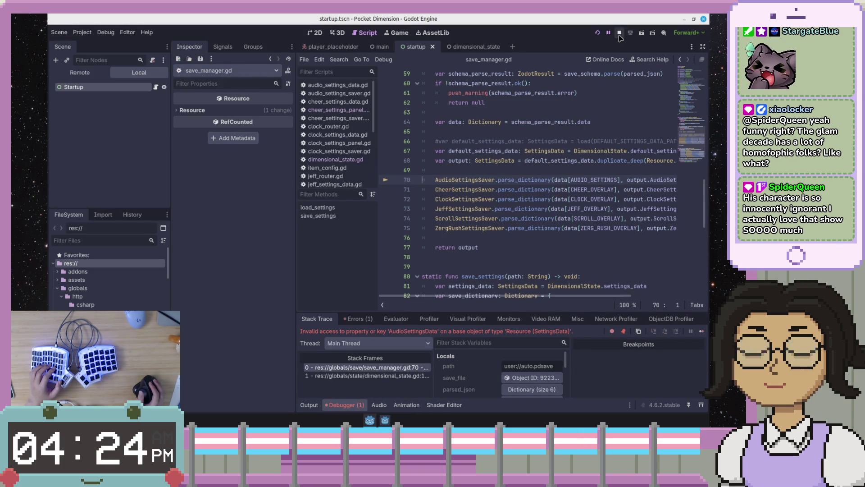
Step: Stop the game and list the AudioSettingsData error beside AUDIO_SETTINGS on line 70
key("F8")
left_click(358, 319)
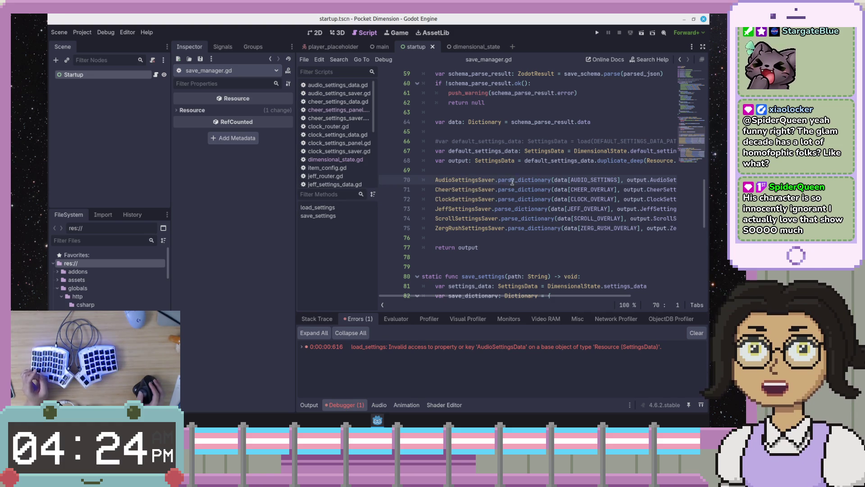
double_click(593, 179)
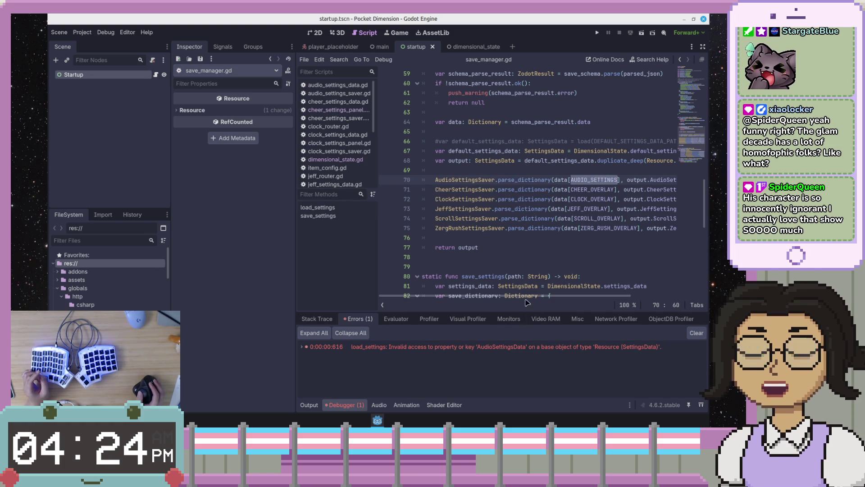
mouse_move(528, 296)
left_mouse_down()
mouse_move(576, 300)
mouse_move(532, 296)
left_mouse_up()
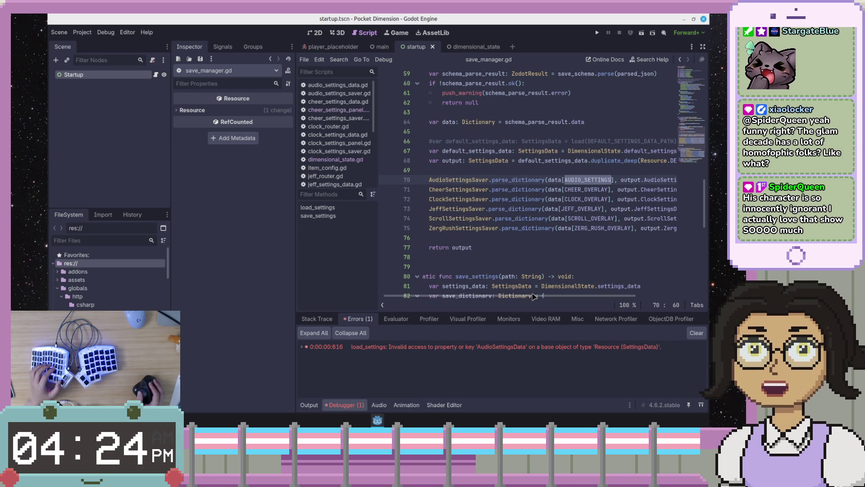
Step: Highlight the uses of output and data in load_settings, and set a breakpoint on line 66
left_click(550, 189)
mouse_move(550, 189)
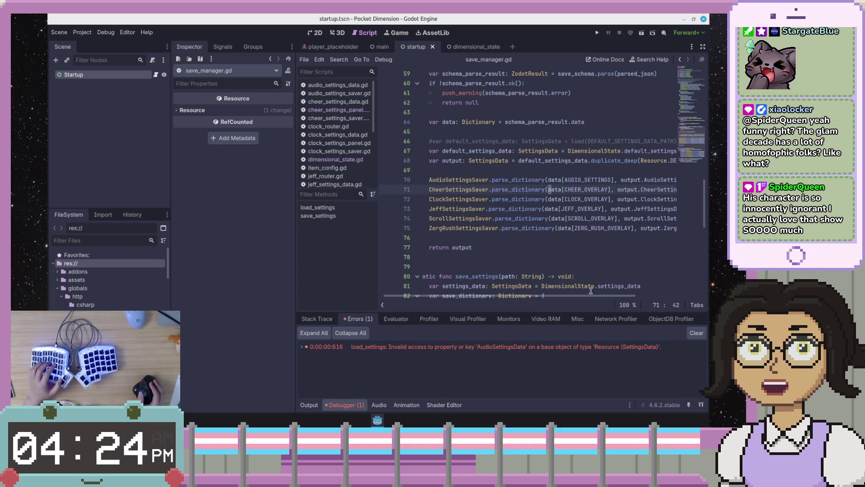
scroll(617, 297, "right", 2)
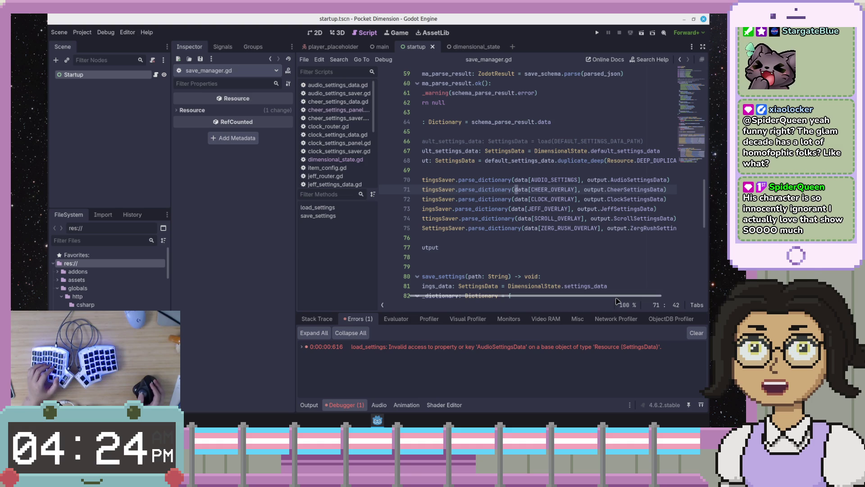
left_click(603, 190)
mouse_move(529, 351)
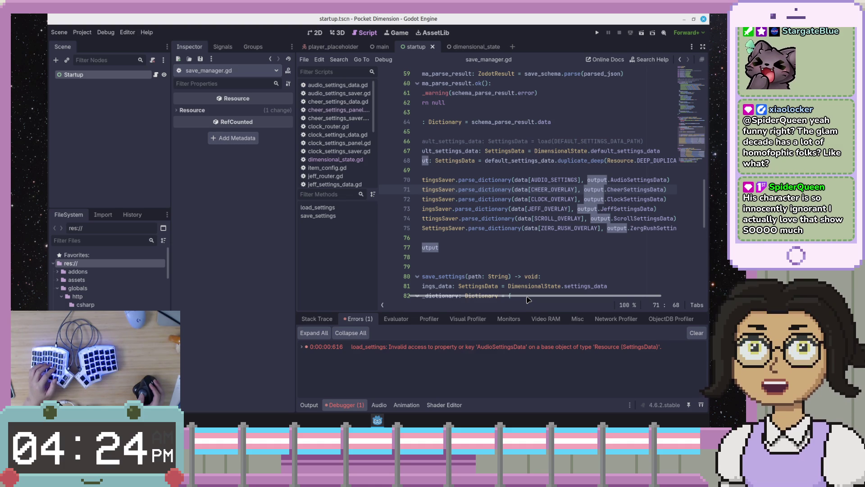
left_click_drag(528, 299, 505, 299)
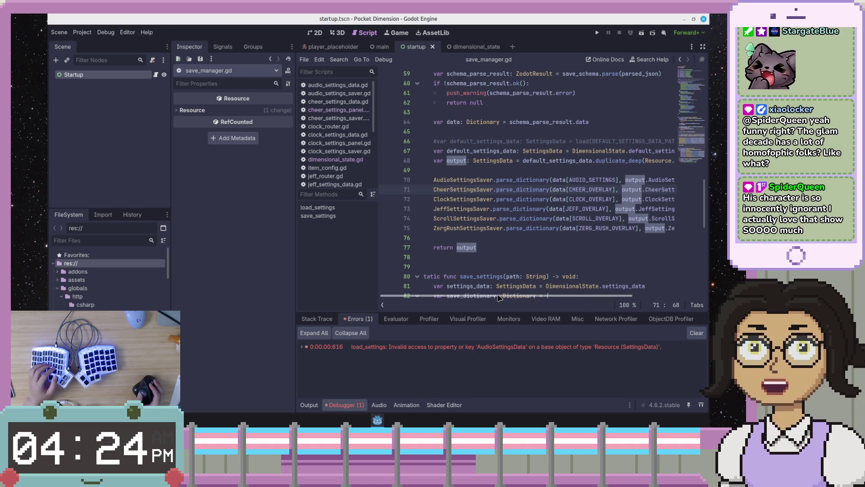
left_click(564, 180)
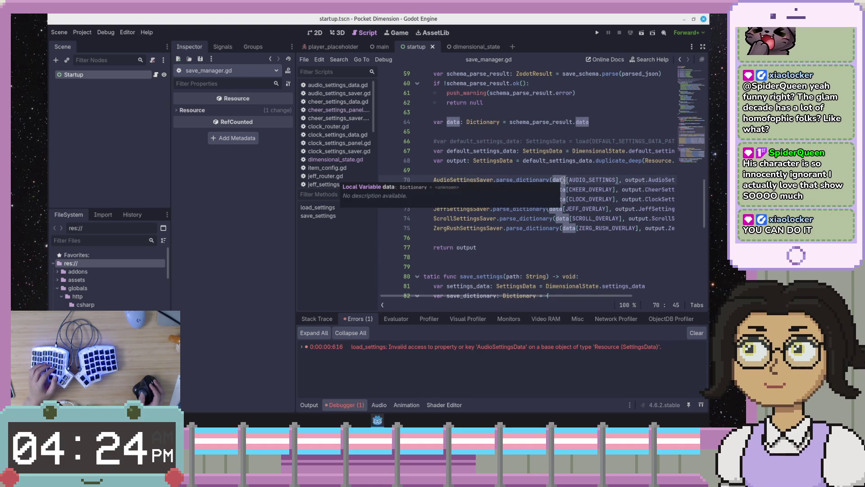
scroll(567, 175, "up", 2)
scroll(567, 175, "down", 1)
left_click(386, 170)
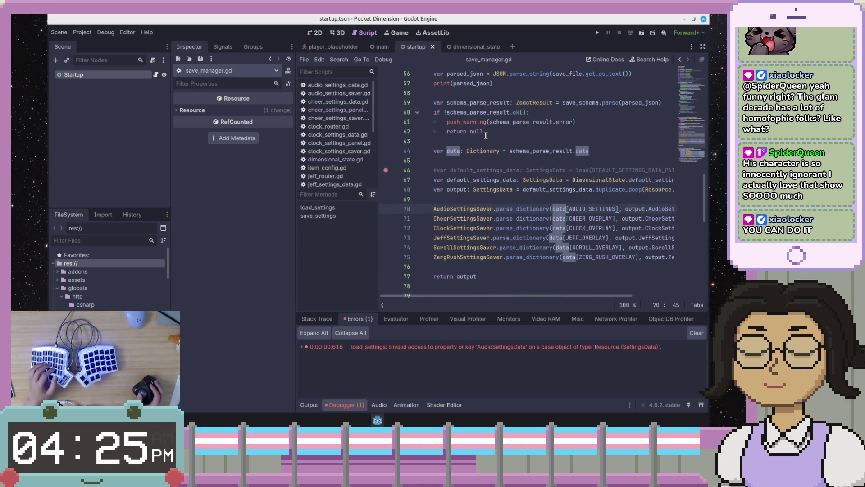
Step: Move the breakpoint from line 66 to line 51, run the project, and step to line 56
scroll(540, 113, "up", 3)
left_click(385, 112)
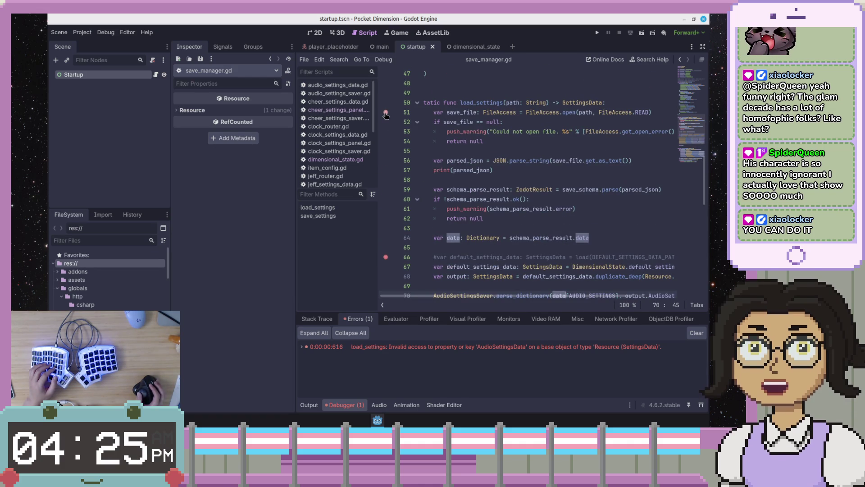
left_click(386, 257)
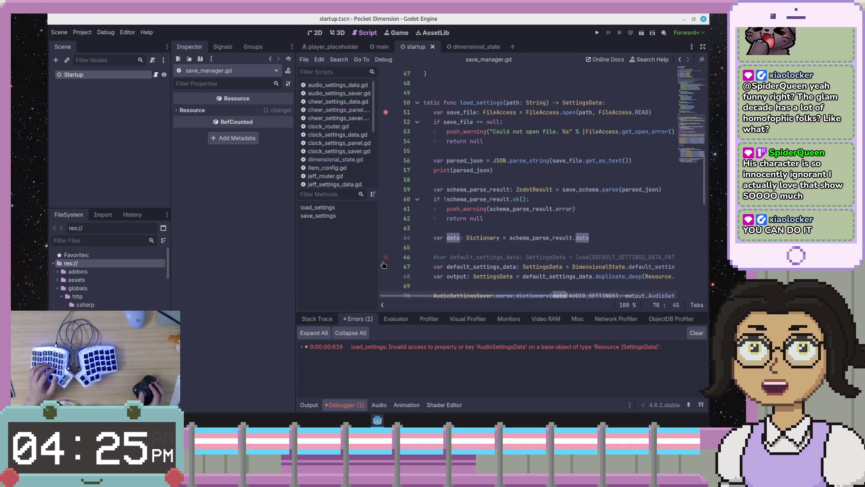
left_click(597, 32)
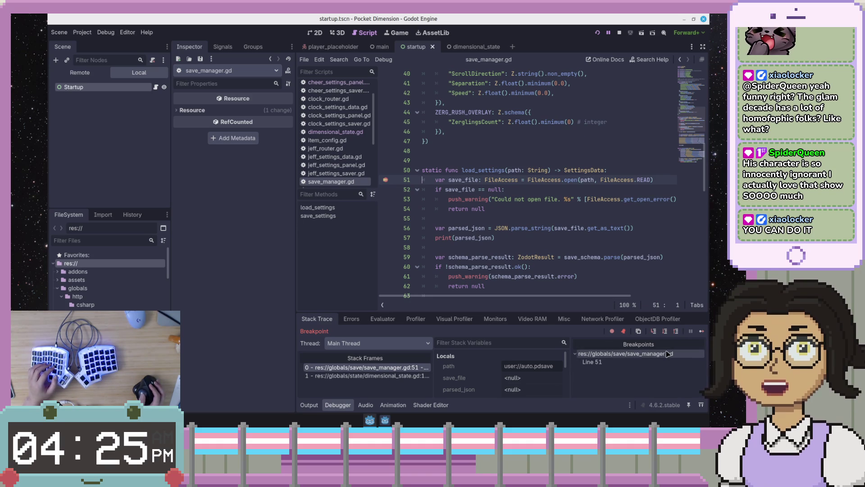
left_click(664, 331)
left_click(663, 331)
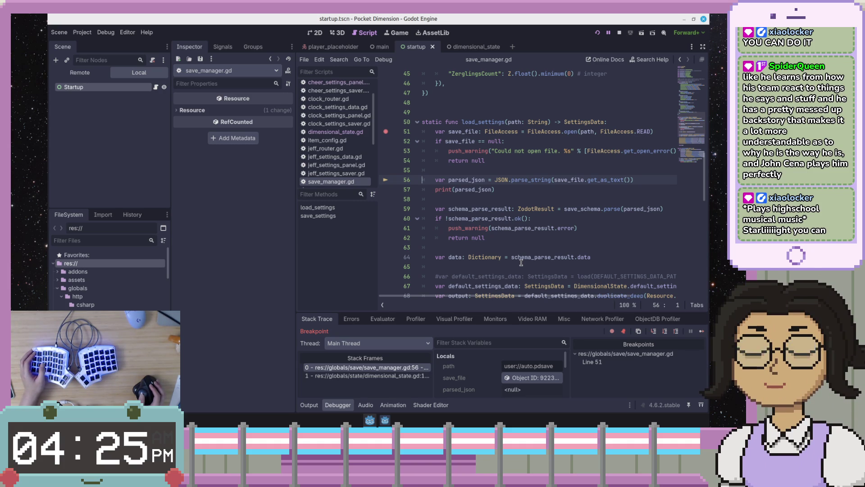
left_click(644, 185)
left_click(652, 176)
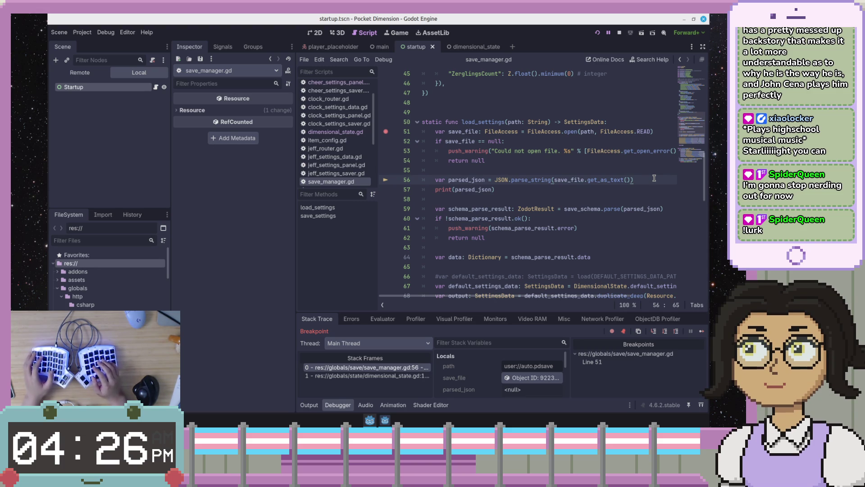
Step: Delete the print(parsed_json) line and step execution to line 57
key("Down")
key("shift+Up")
key("BackSpace")
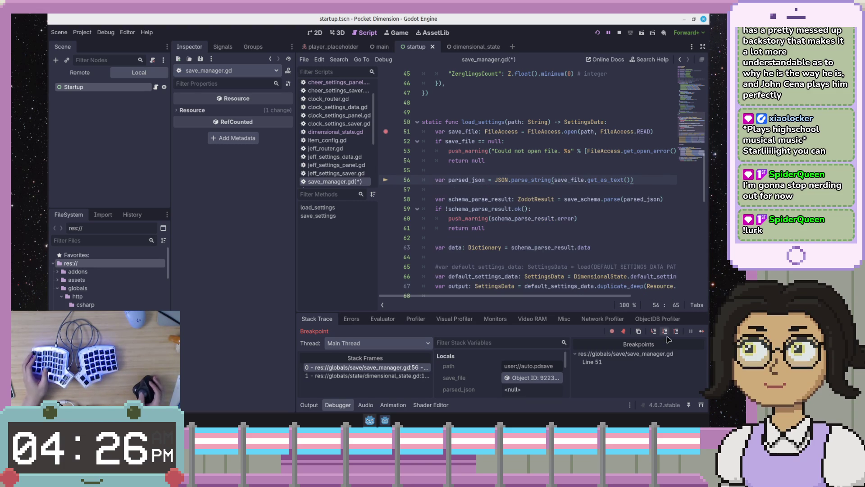
left_click(665, 332)
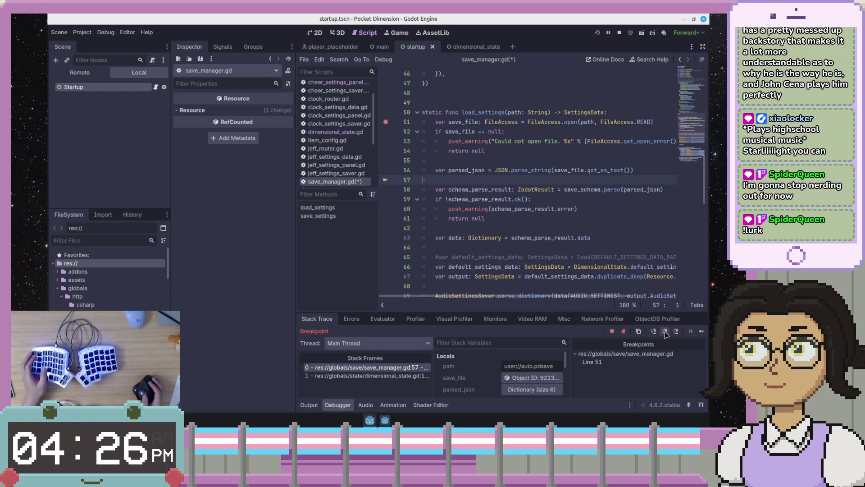
Step: Expand parsed_json and its CheerOverlay, AudioSettings, ClockOverlay, JeffOverlay, ScrollOverlay and ZergRushOverlay dictionaries in Locals
left_click(513, 390)
scroll(514, 363, "down", 2)
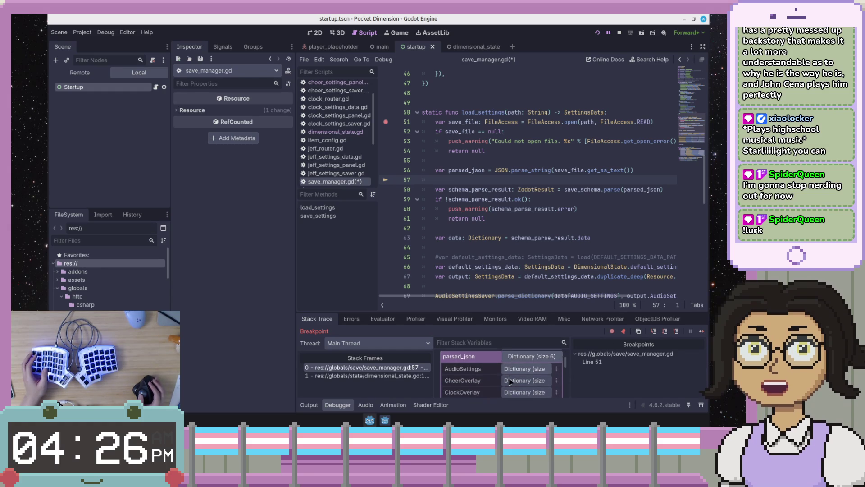
left_click_drag(512, 312, 513, 241)
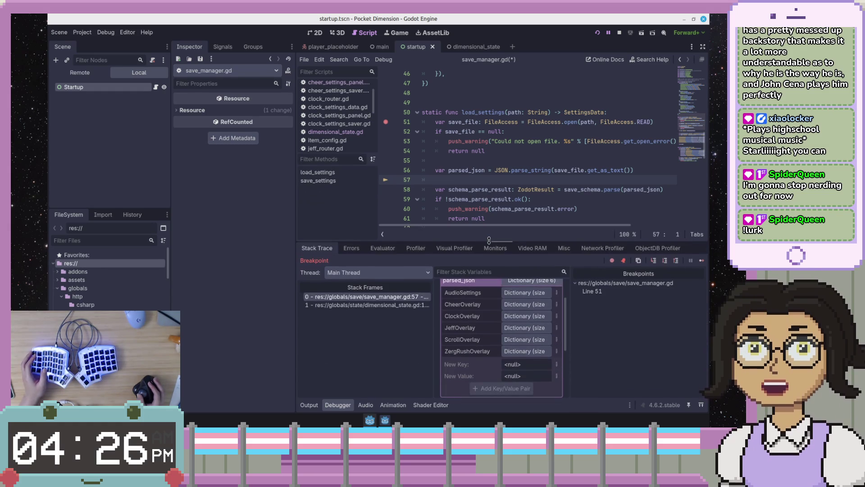
left_click(514, 304)
left_click(512, 295)
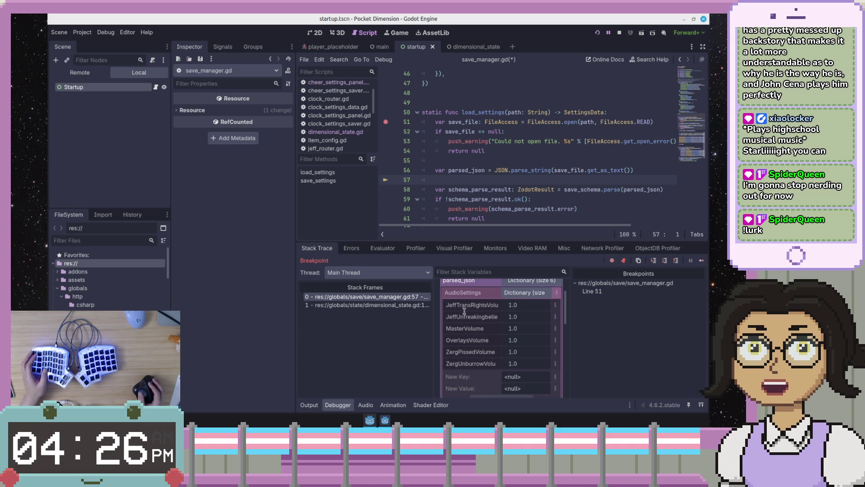
scroll(469, 329, "down", 2)
scroll(452, 358, "down", 2)
scroll(518, 367, "down", 3)
scroll(485, 355, "up", 5)
scroll(485, 355, "up", 4)
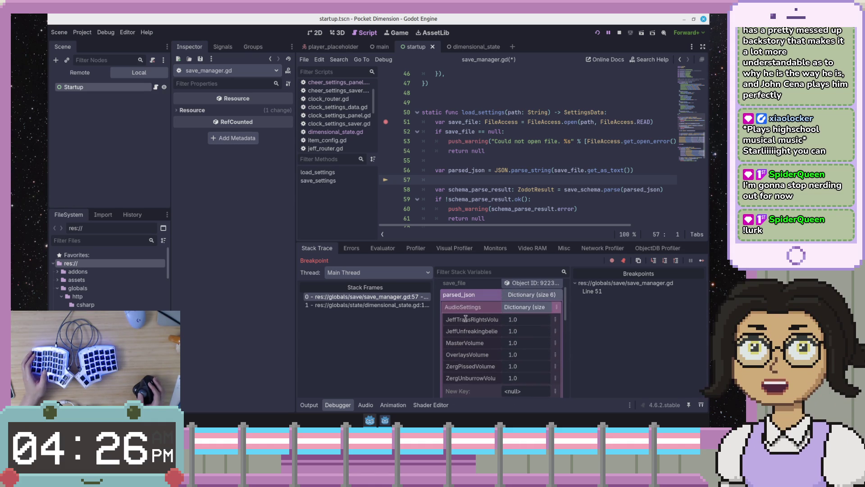
scroll(459, 306, "down", 5)
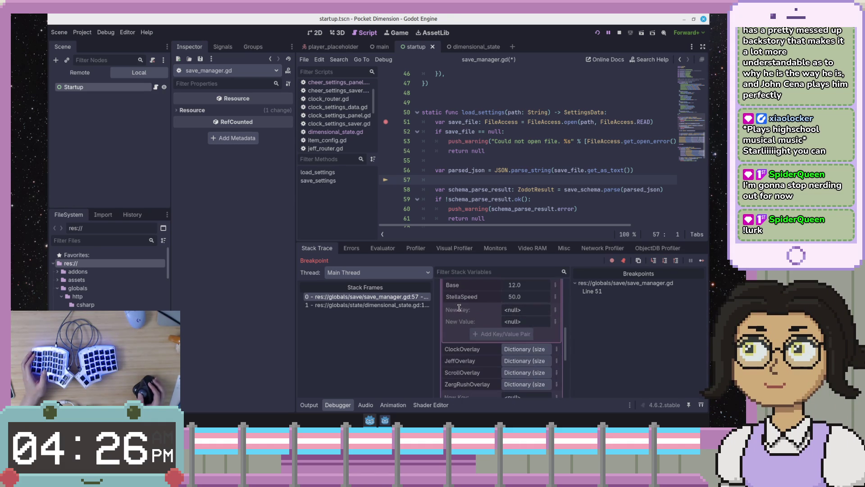
left_click(510, 349)
scroll(514, 360, "down", 3)
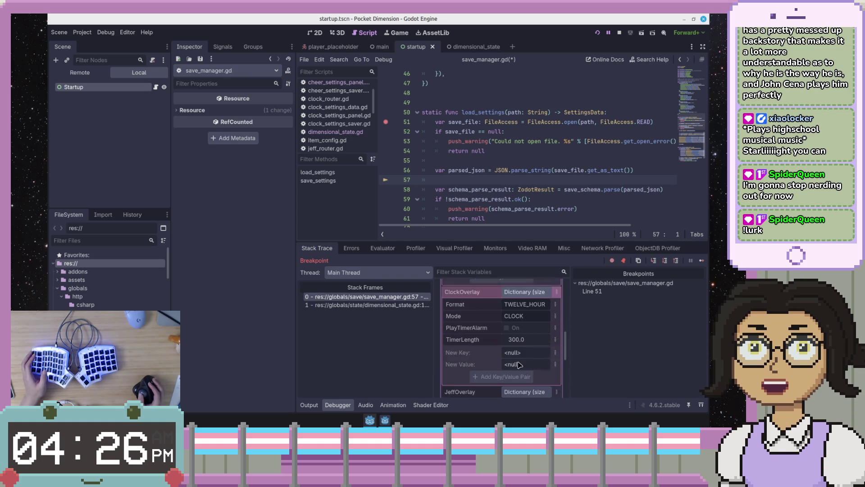
left_click(521, 374)
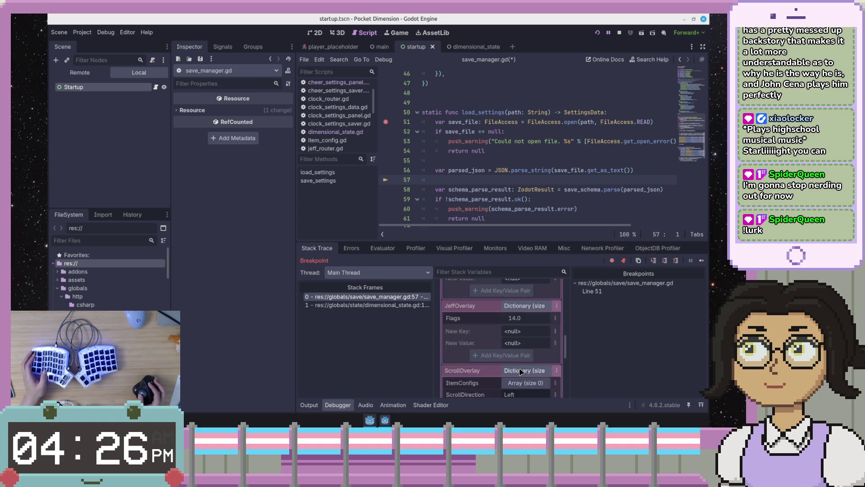
left_click(521, 372)
scroll(531, 331, "down", 2)
left_click(528, 371)
scroll(472, 326, "up", 1)
scroll(473, 326, "down", 5)
Step: Step to line 59 and inspect the AudioSettings volume entries and the save_file FileAccess object
left_click(593, 188)
left_click(664, 261)
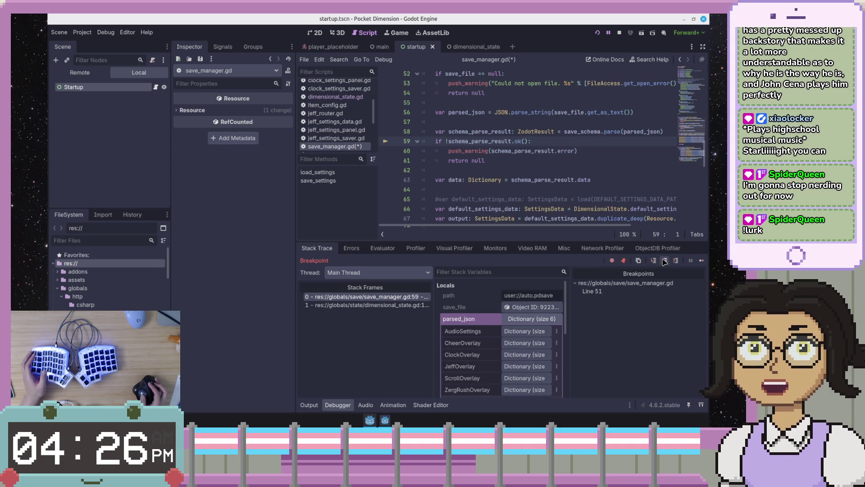
left_click(523, 323)
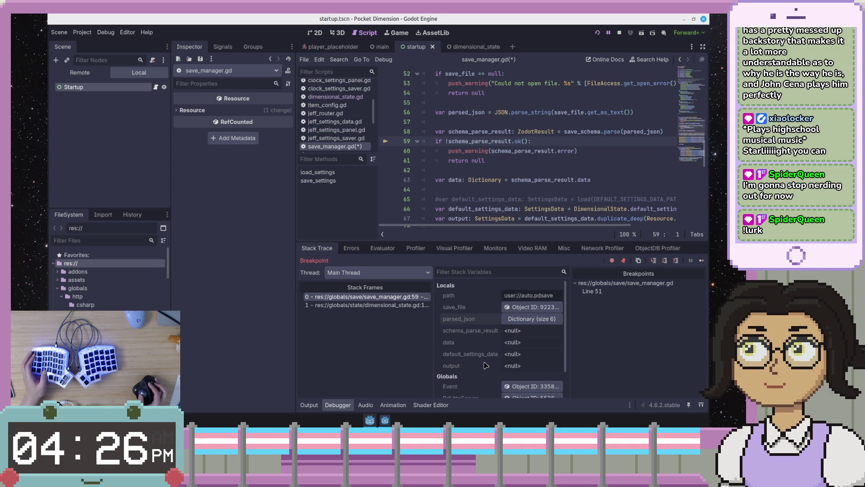
left_click(516, 318)
left_click(523, 331)
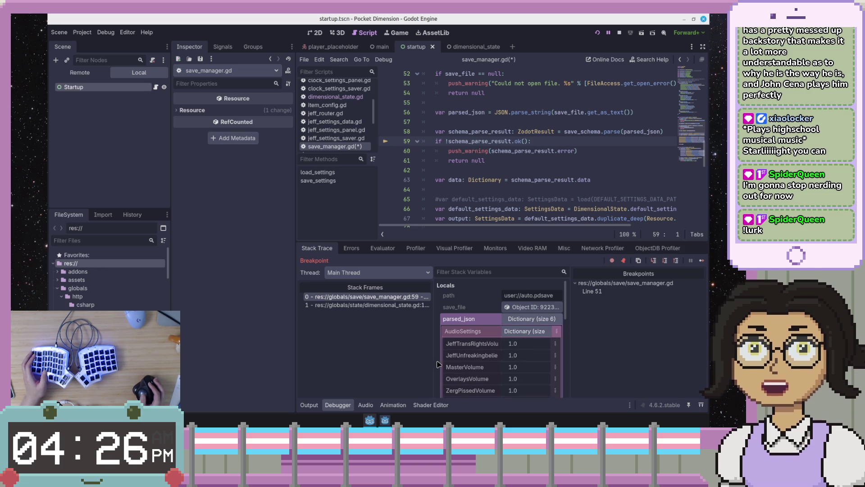
left_click(524, 308)
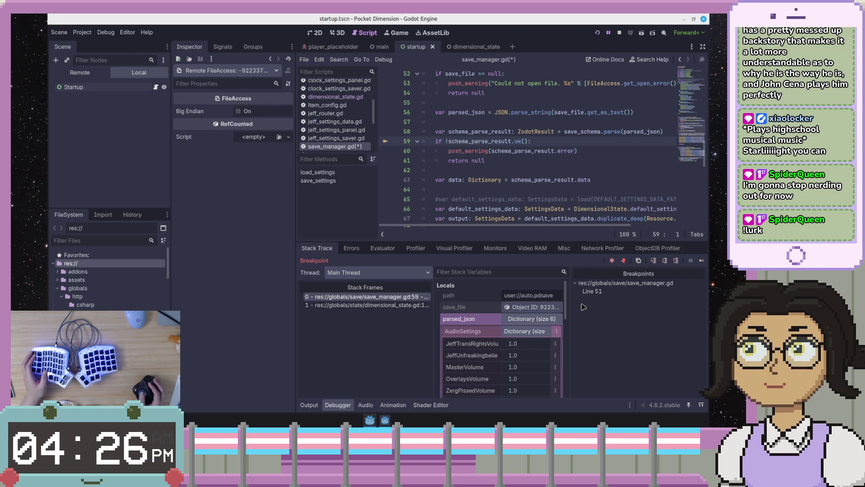
left_click(547, 320)
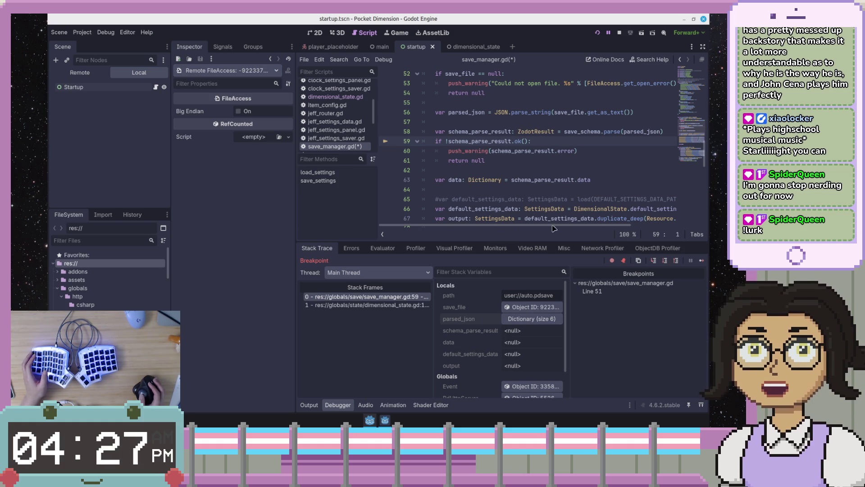
Step: Step to line 60, inspect schema_parse_result's members, and stop the debug session
left_click(664, 260)
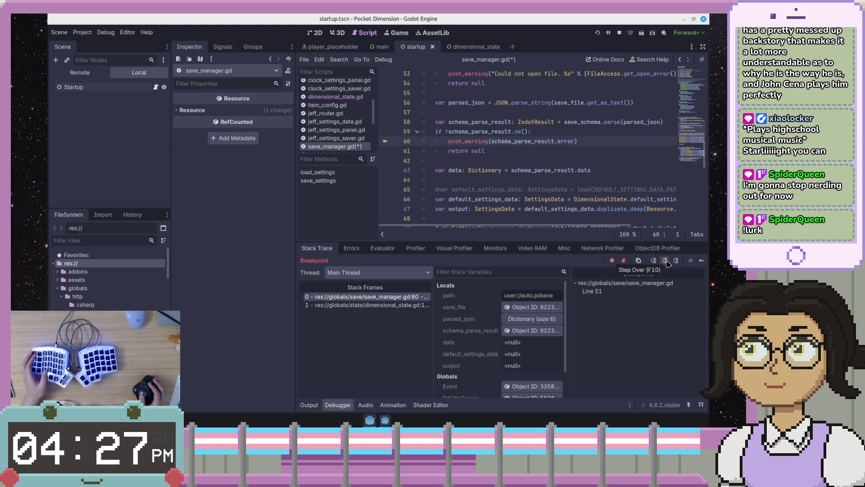
left_click(531, 331)
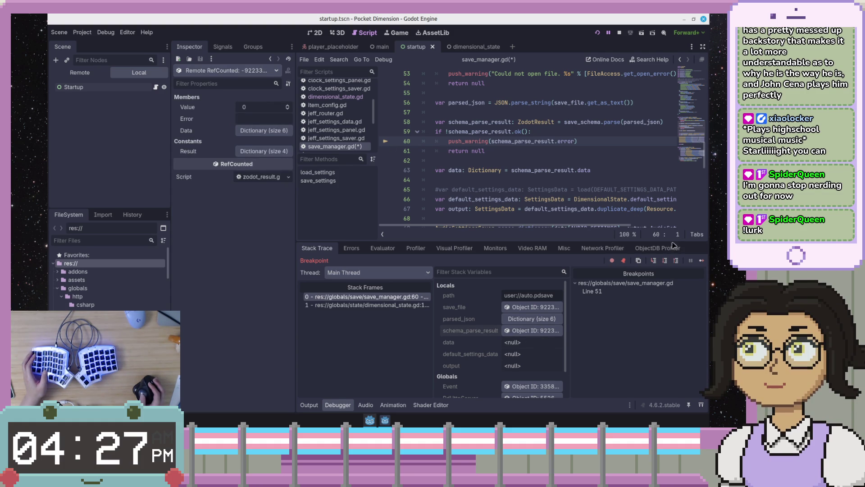
left_click(619, 33)
left_click(586, 161)
left_click(624, 134)
Step: Undo the deletion to bring back print(parsed_json), then rerun until the line 51 breakpoint hits
scroll(604, 135, "up", 2)
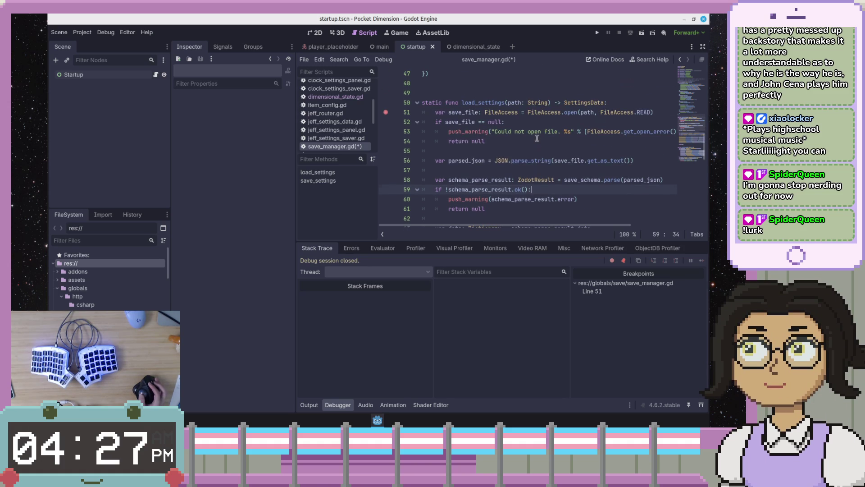
left_click(579, 201)
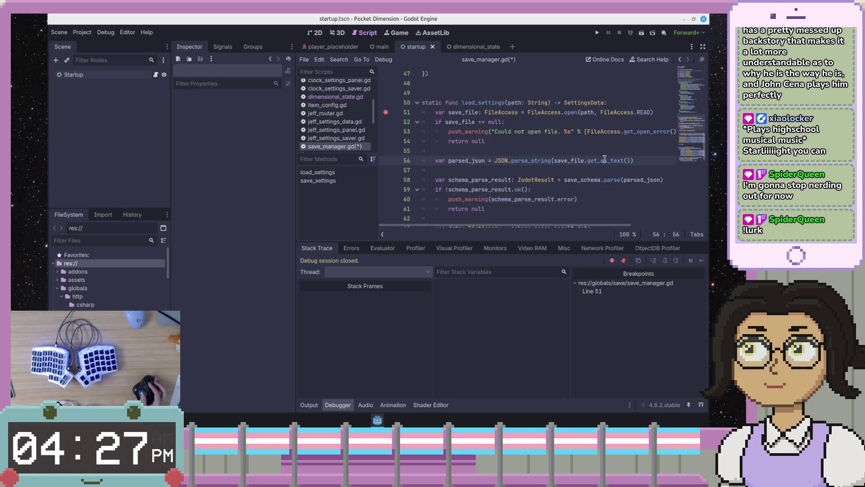
left_click(630, 151)
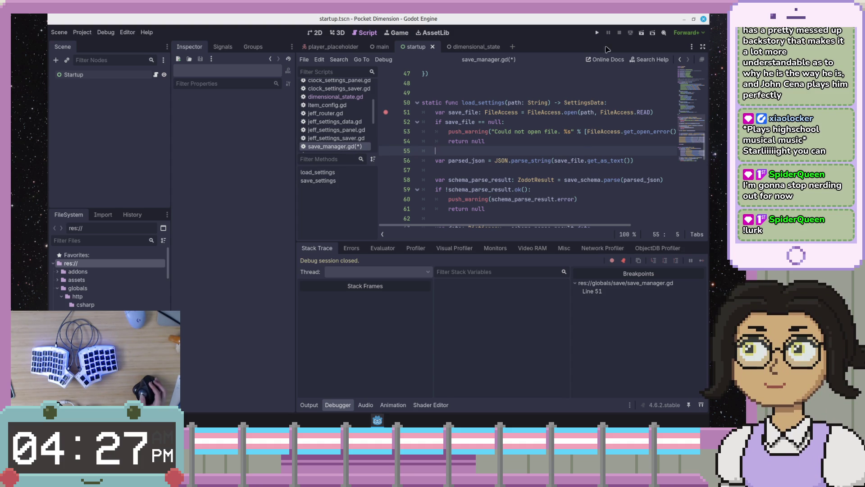
key("ctrl+z")
left_click(597, 33)
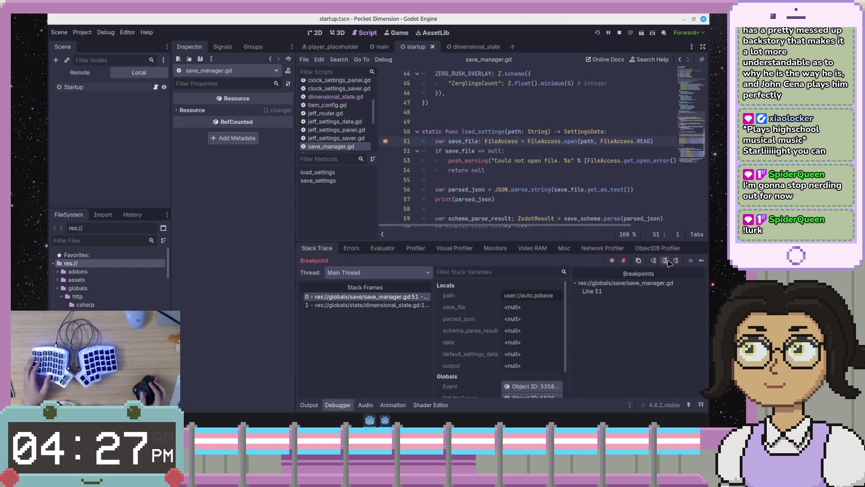
Step: Step to line 59 and check the printed save JSON in the Output log
left_click(667, 261)
left_click(668, 262)
left_click(668, 261)
left_click(667, 261)
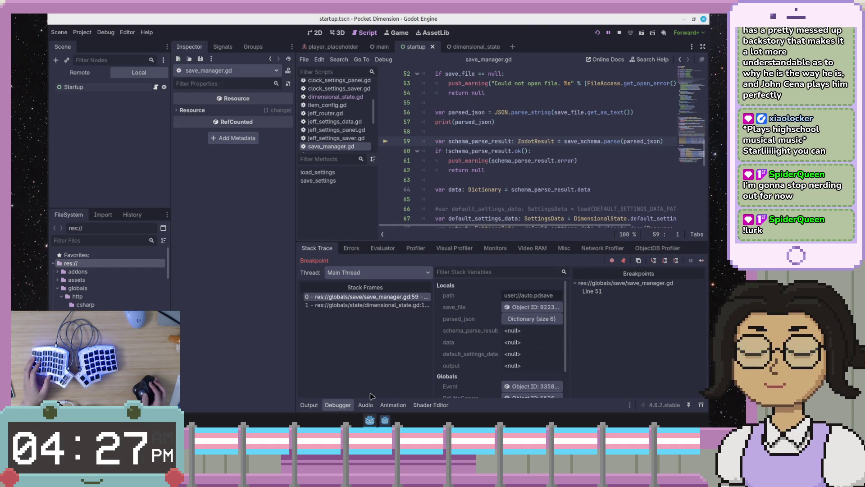
left_click(309, 404)
left_click_drag(334, 342, 392, 359)
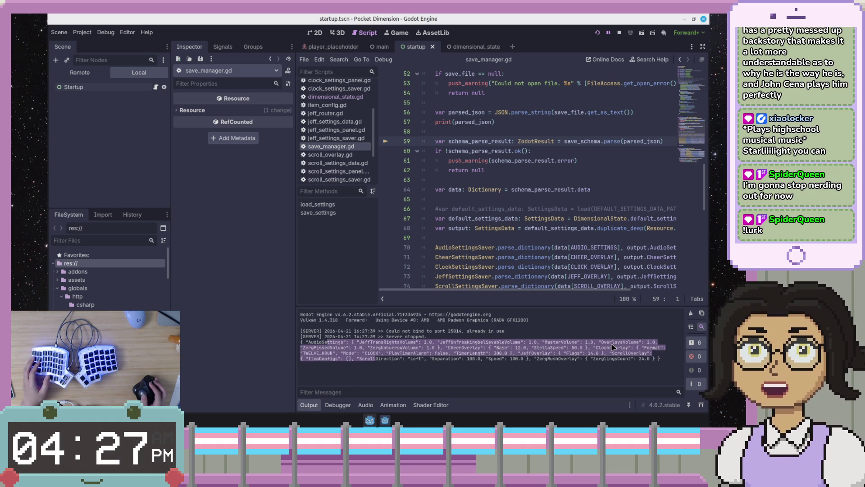
left_click(410, 383)
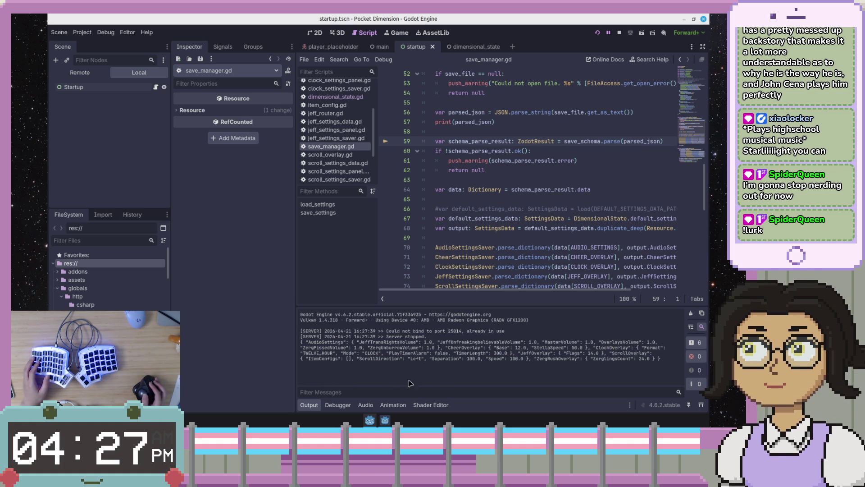
left_click(338, 405)
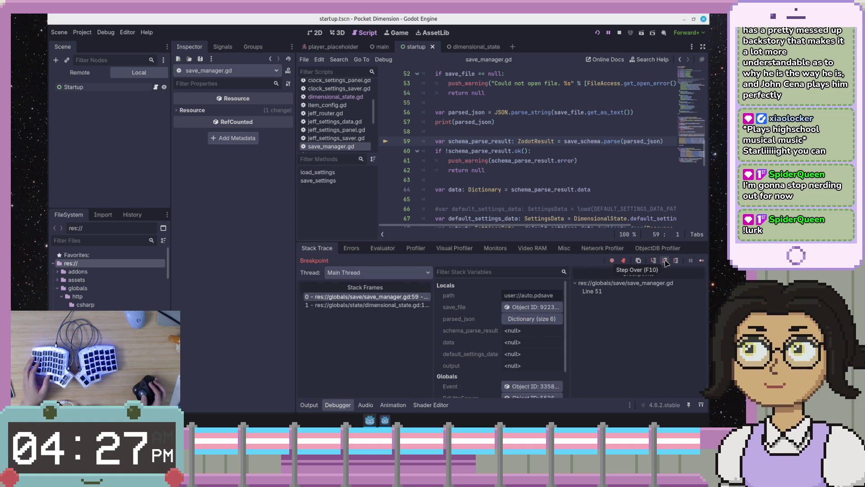
Step: Step execution from line 59 through line 60 to line 64
left_click(614, 141)
scroll(583, 141, "up", 6)
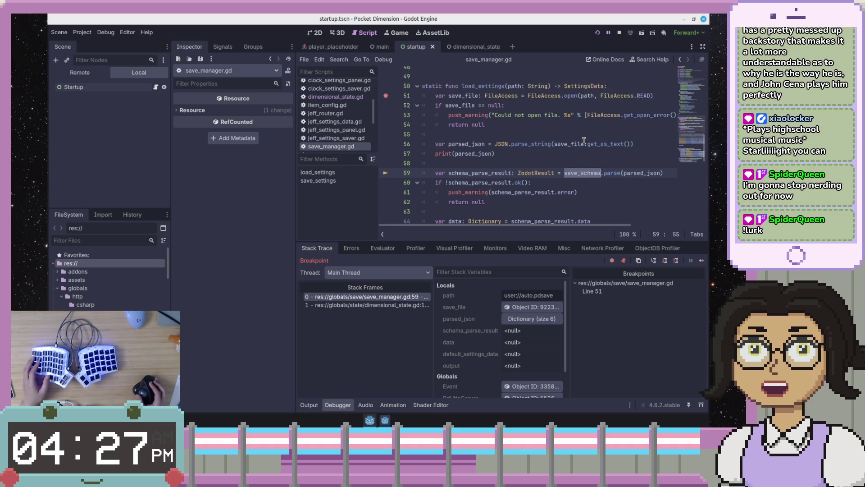
scroll(584, 141, "up", 2)
scroll(584, 141, "up", 1)
scroll(584, 141, "up", 3)
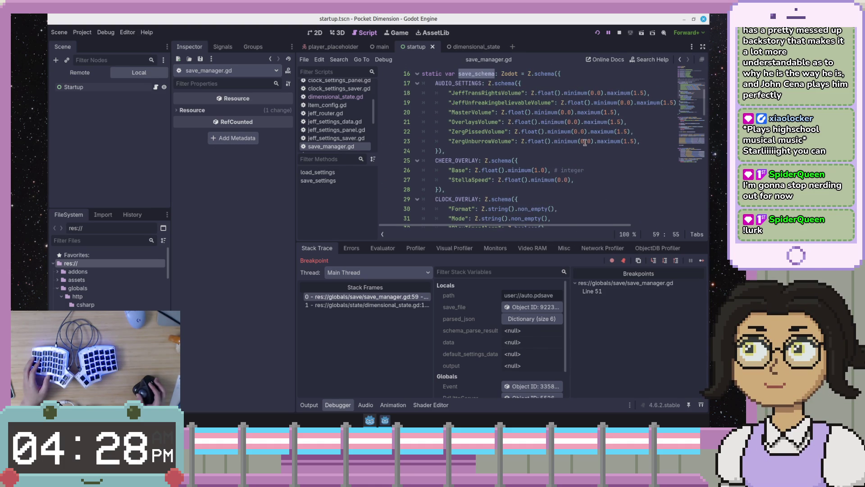
left_click(664, 260)
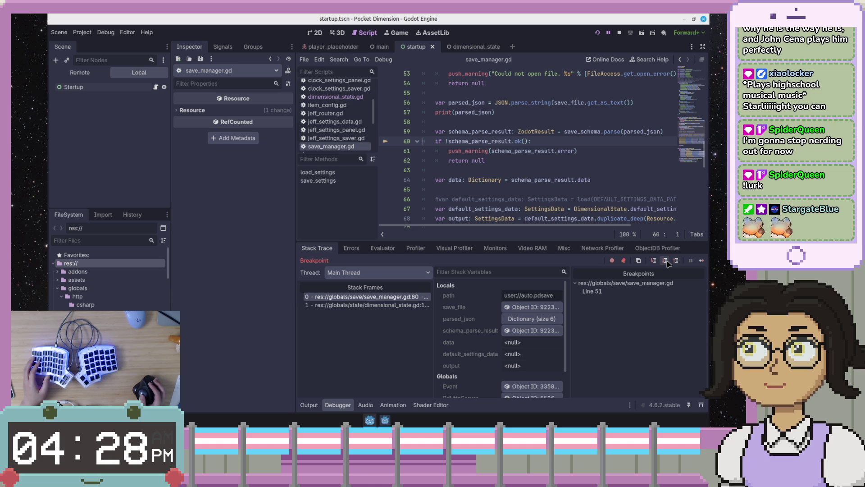
left_click(665, 261)
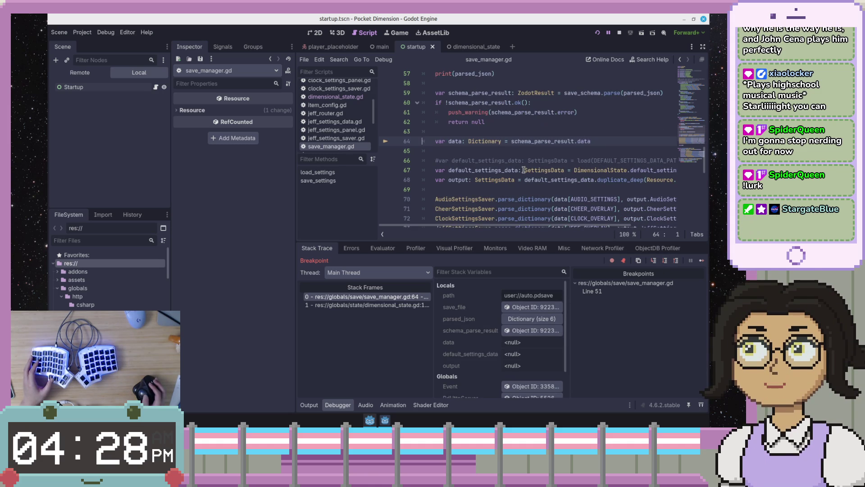
Step: Step to the line 70 parse_dictionary calls, expanding data's sections and highlighting every parse_dictionary use
left_click(665, 261)
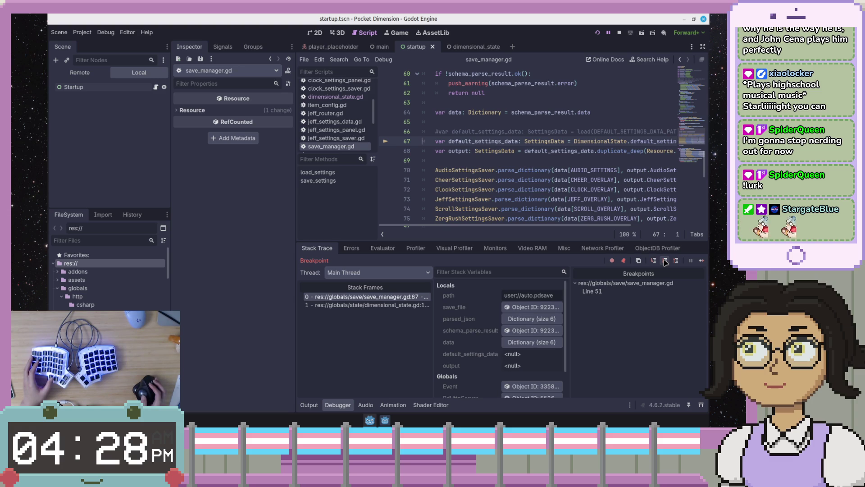
left_click(544, 345)
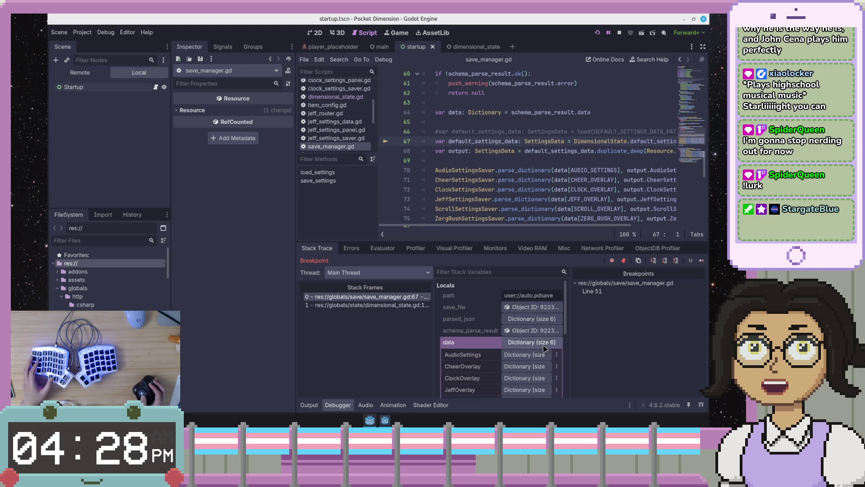
left_click(665, 260)
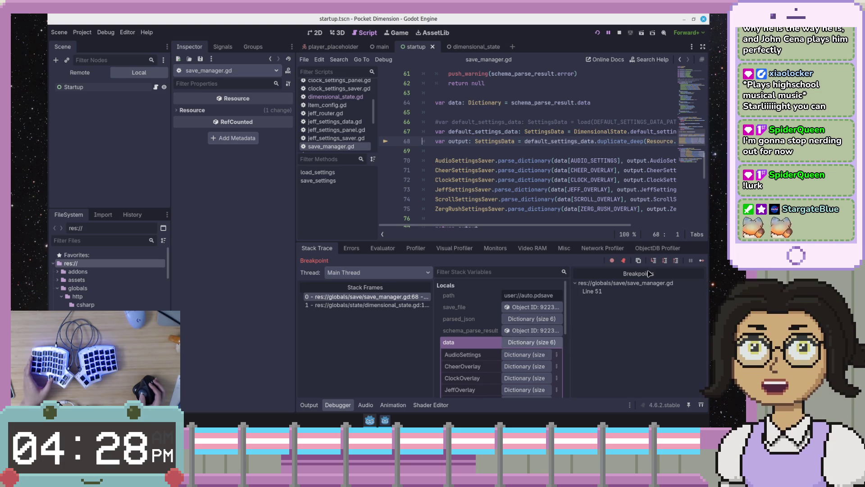
left_click(665, 261)
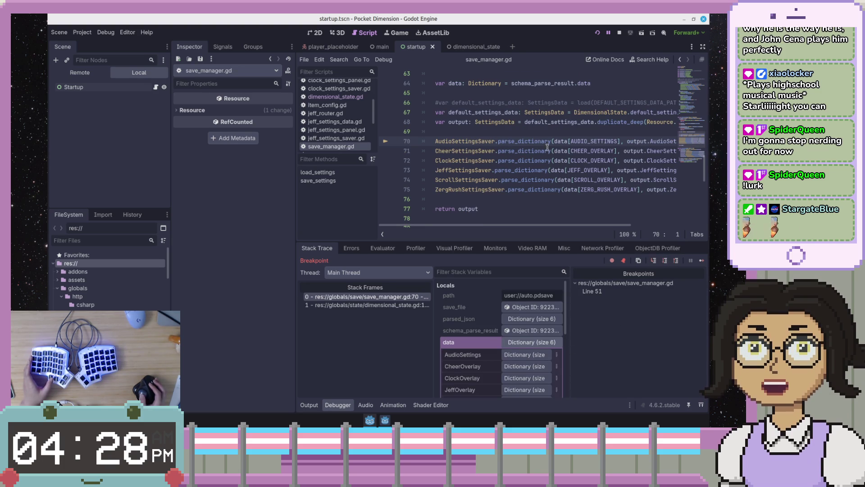
mouse_move(543, 142)
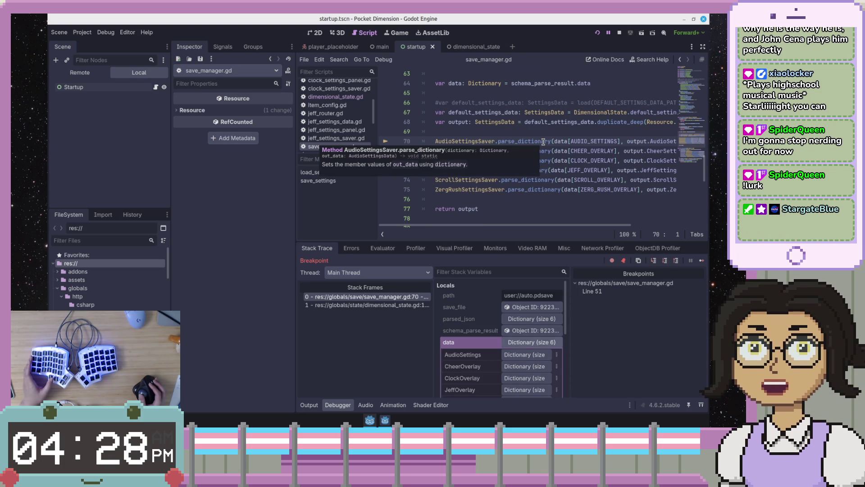
double_click(544, 141)
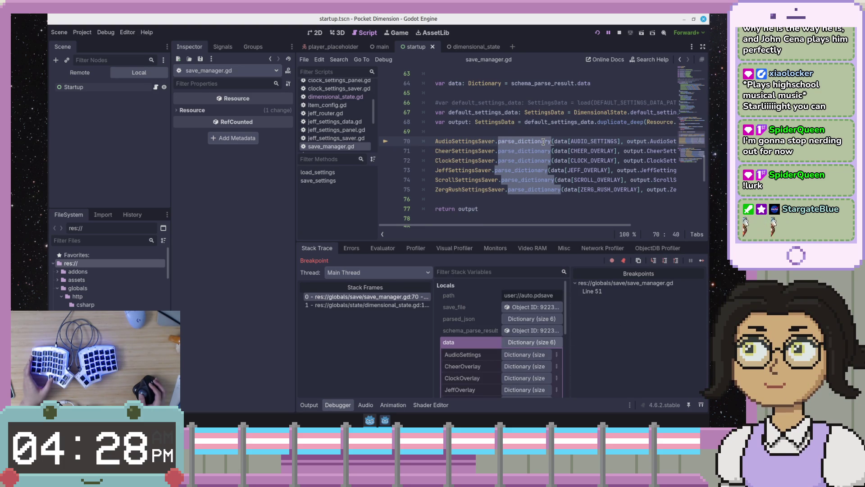
left_click(566, 142)
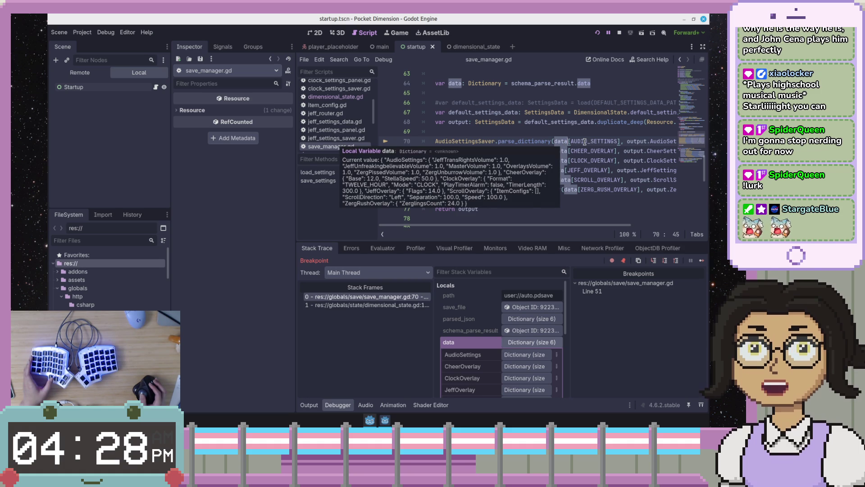
Step: Inspect the stored AudioSettings values, then step into the invalid 'AudioSettingsData' access error
double_click(584, 142)
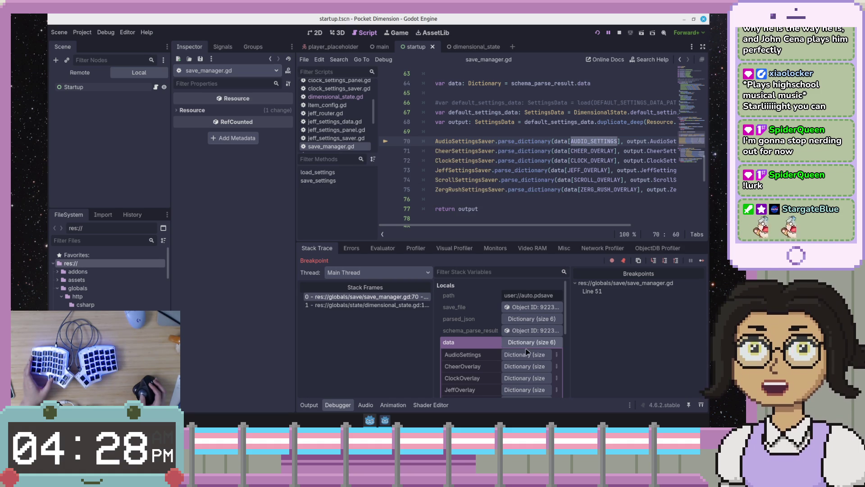
left_click(511, 360)
scroll(467, 339, "down", 2)
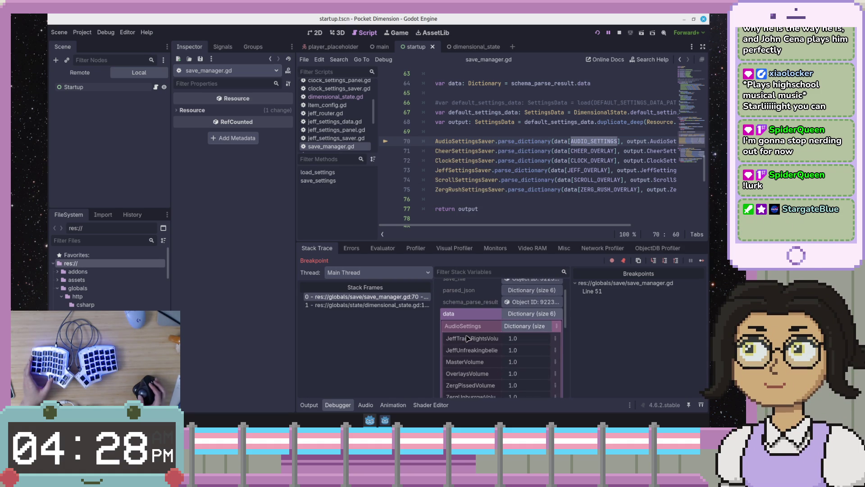
scroll(467, 338, "down", 2)
left_click(516, 150)
double_click(523, 141)
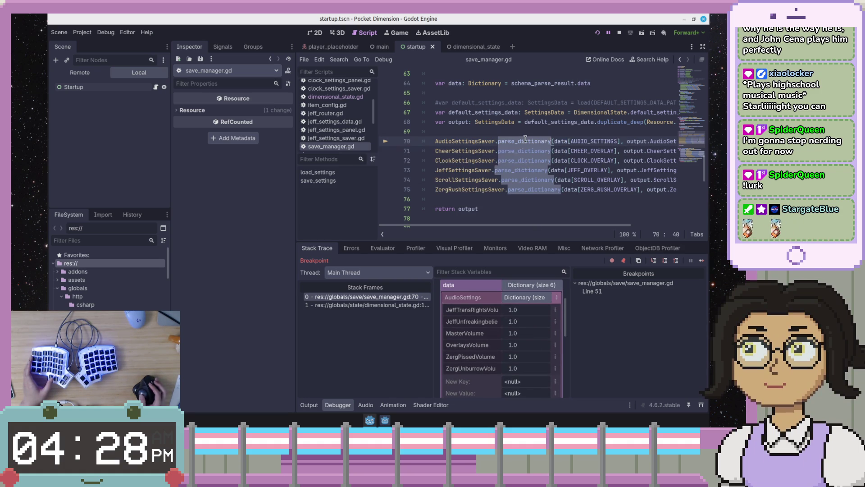
left_click(662, 262)
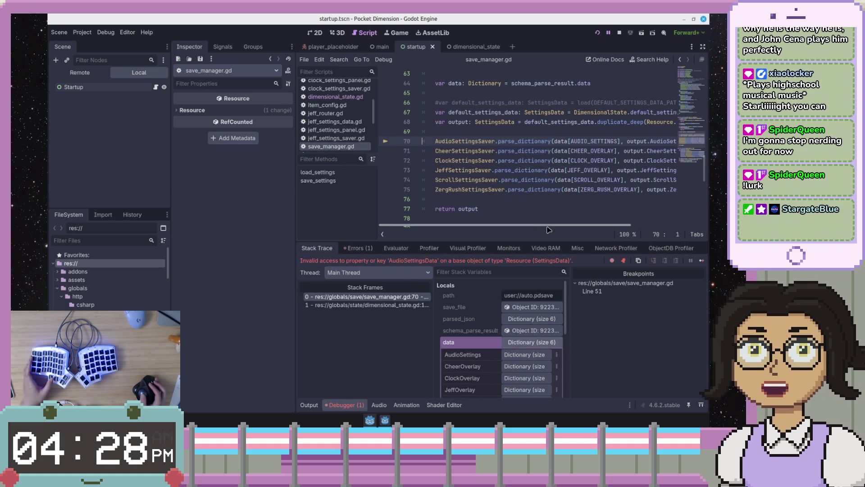
Step: Stop the running game
key("Left")
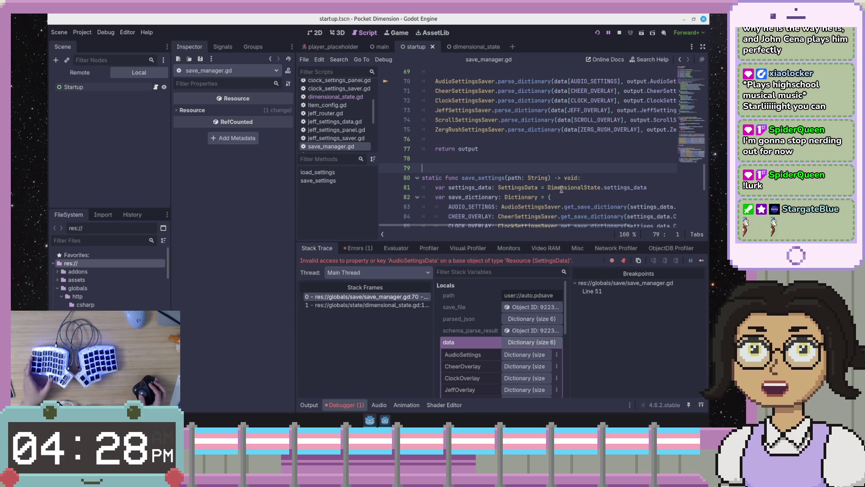
scroll(596, 226, "right", 3)
scroll(595, 227, "right", 2)
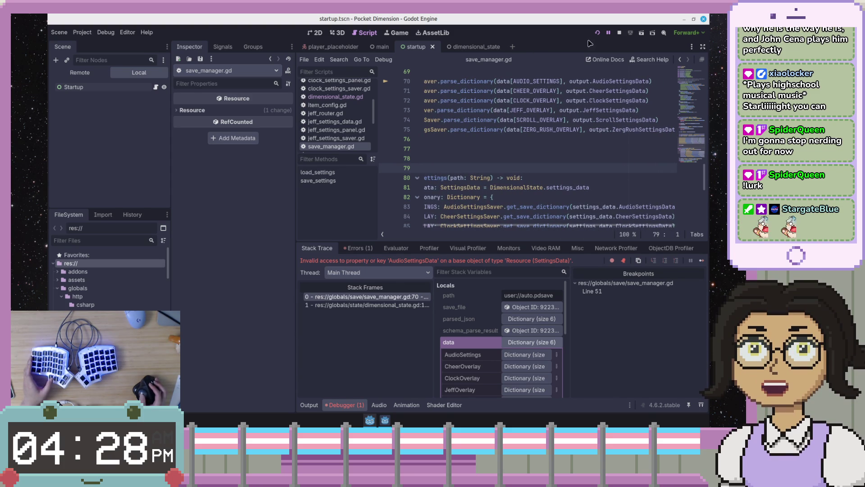
left_click(619, 32)
Step: Rename AudioSettingsData, CheerSettingsData and ClockSettingsData on lines 70–72 to their snake_case names
scroll(614, 161, "up", 3)
left_click(614, 158)
left_click(635, 169)
key("End")
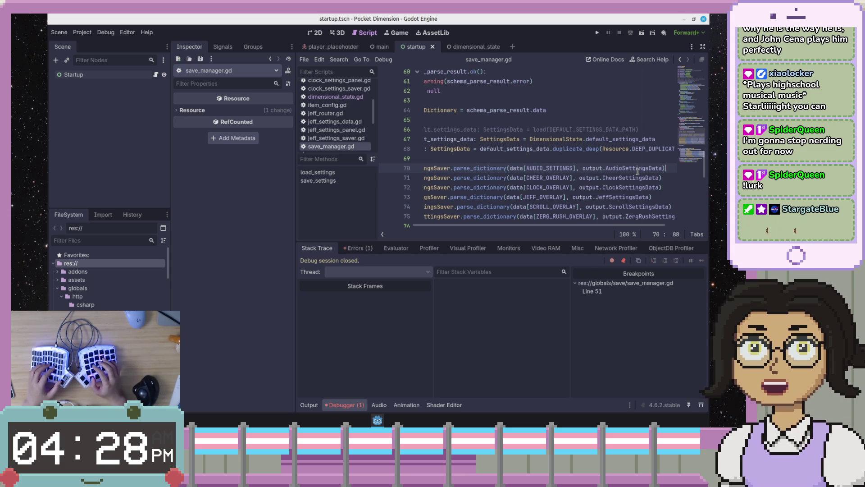
key("Left")
key("Left")
key("Left")
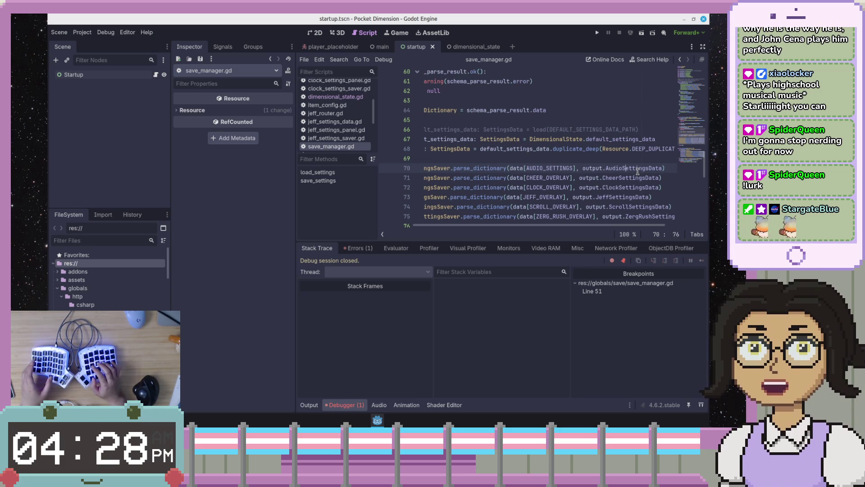
double_click(637, 168)
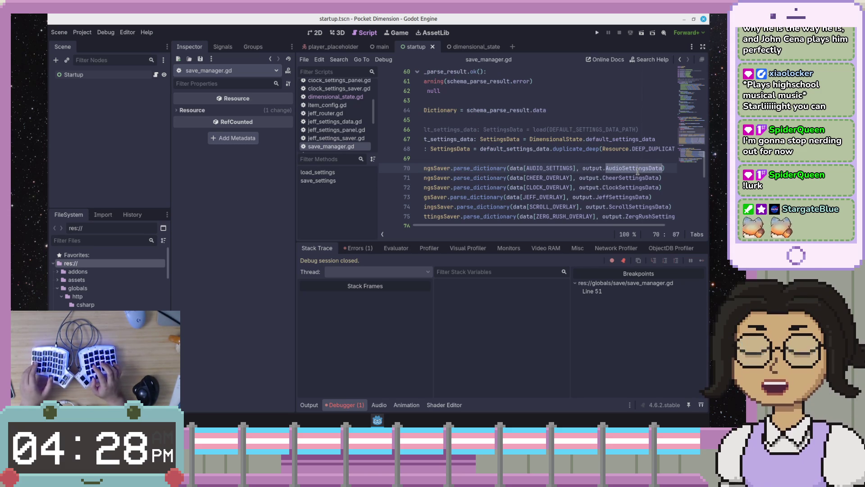
type("audio")
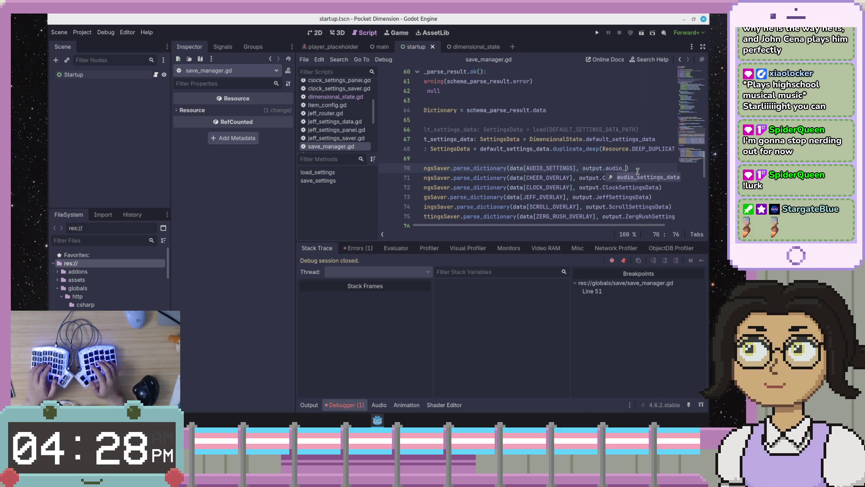
key("Return")
key("Down")
key("Left")
key("ctrl+shift+Left")
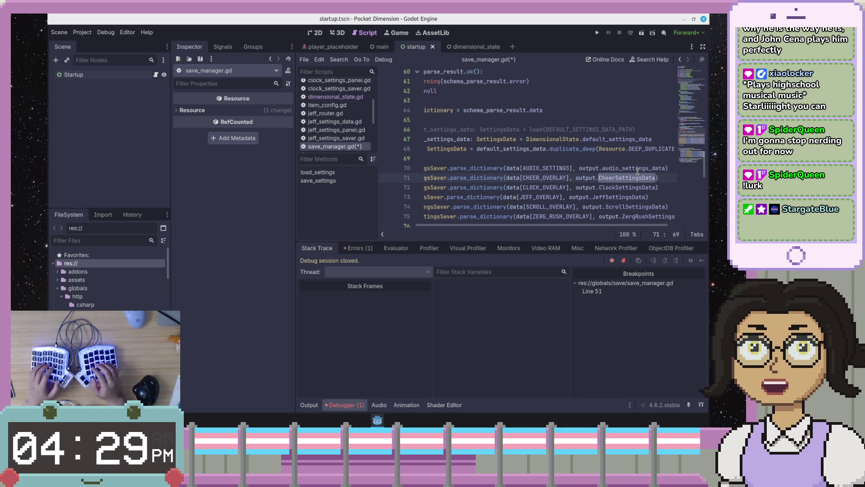
type("chee")
key("Return")
key("Down")
key("Left")
key("ctrl+shift+Left")
type("clock")
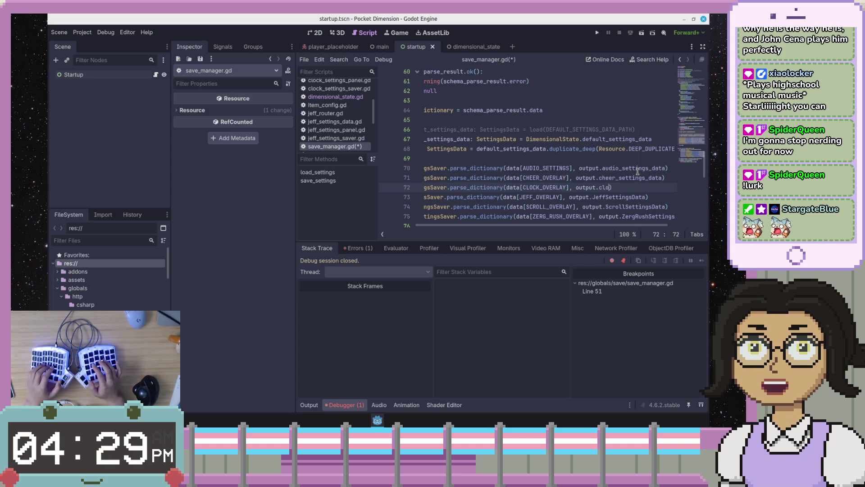
key("Return")
Step: Rename JeffSettingsData, ScrollSettingsData and ZergRushSettingsData on lines 73–75 to snake_case names
key("Down")
key("Left")
key("ctrl+shift+Left")
type("jeff")
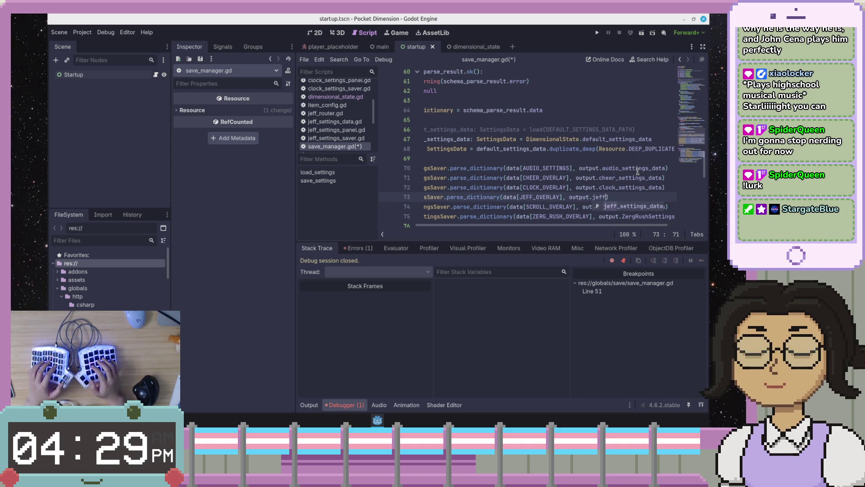
key("Return")
key("Down")
key("End")
key("Left")
key("ctrl+shift+Left")
type("sc")
key("Return")
key("Down")
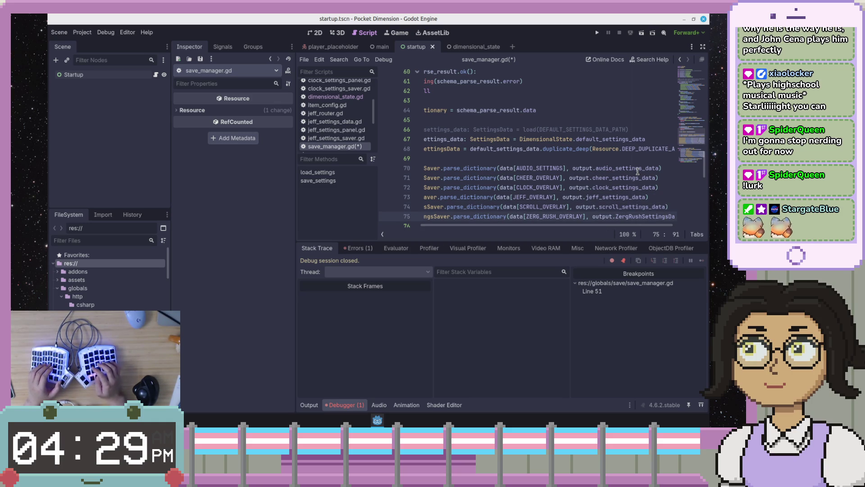
key("End")
key("Left")
key("ctrl+shift+Left")
type("zerg")
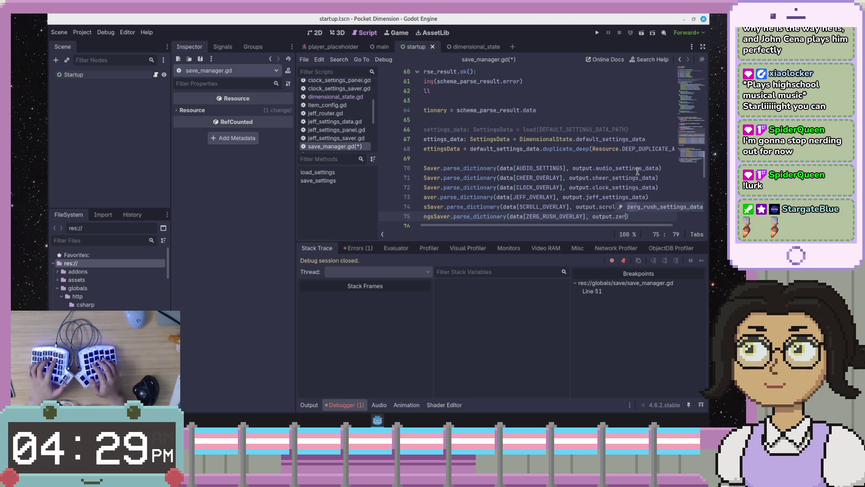
key("Return")
Step: Save save_manager.gd and remove the breakpoint on line 51
key("ctrl+s")
key("Down")
key("Down")
key("Down")
key("Down")
key("Down")
key("End")
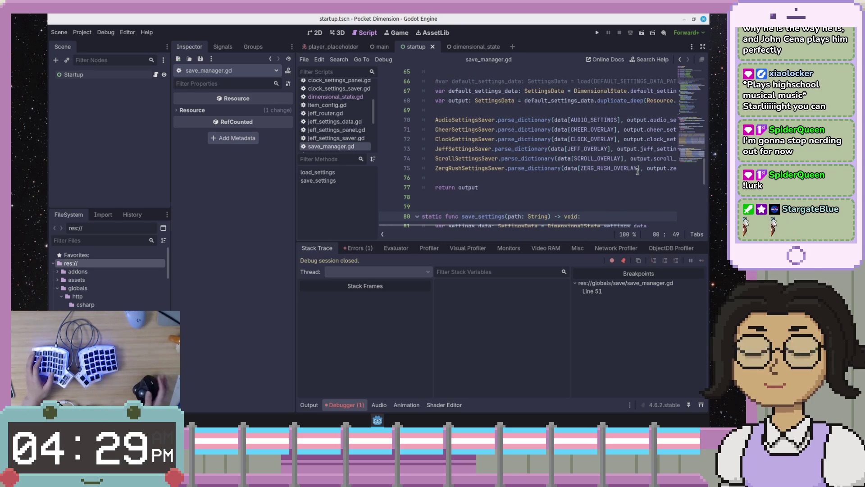
scroll(477, 167, "down", 3)
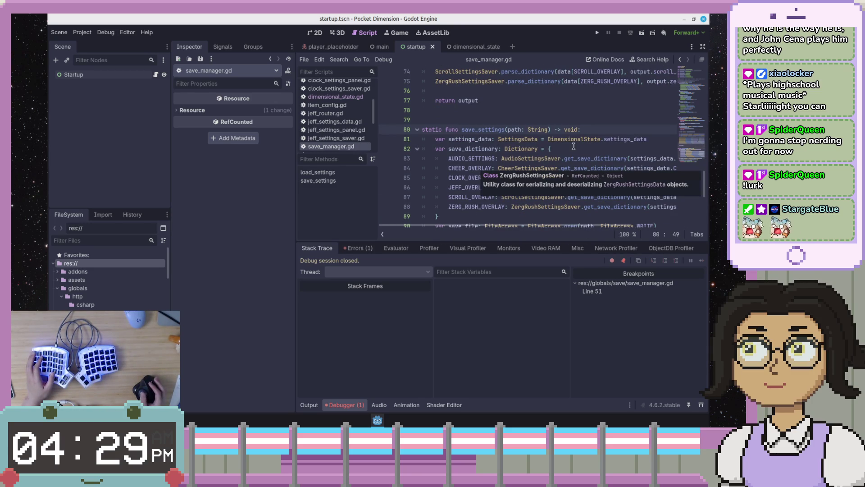
left_click(576, 167)
scroll(577, 167, "down", 4)
scroll(577, 168, "up", 2)
scroll(430, 132, "up", 10)
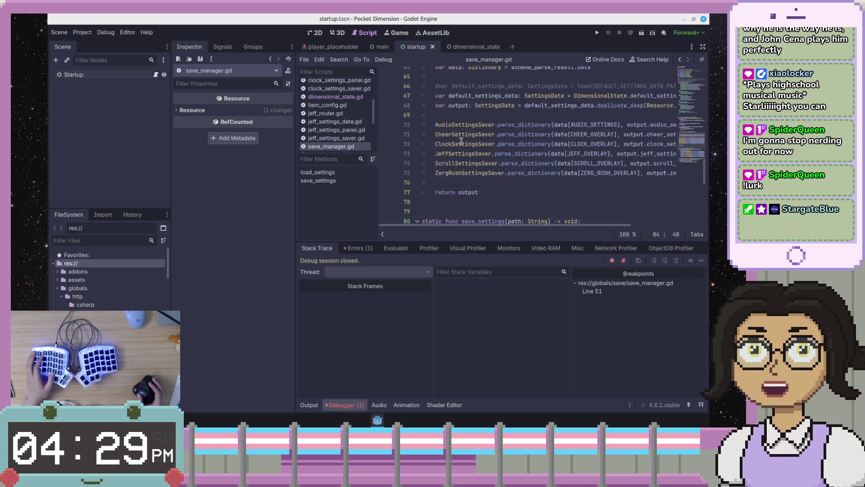
key("ctrl+shift+F9")
Step: After a quick test run, rename MasterVolume and OverlaysVolume on lines 28–29 to master_volume and overlays_volume
left_click(599, 33)
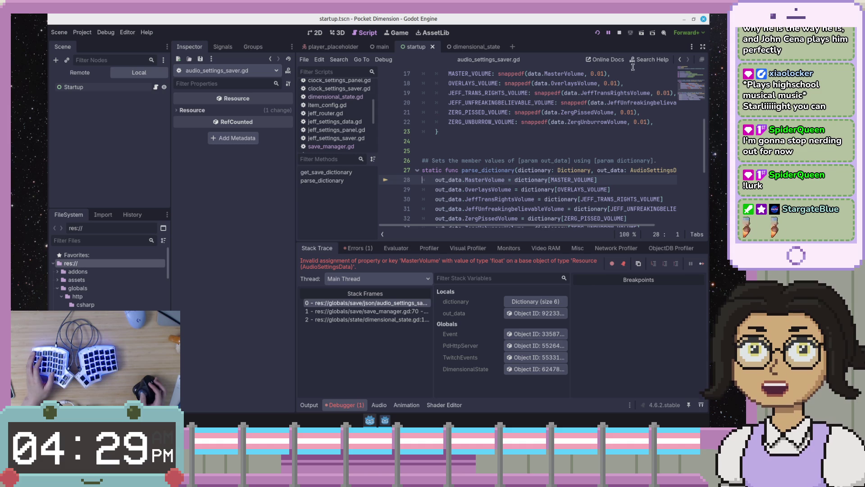
key("F8")
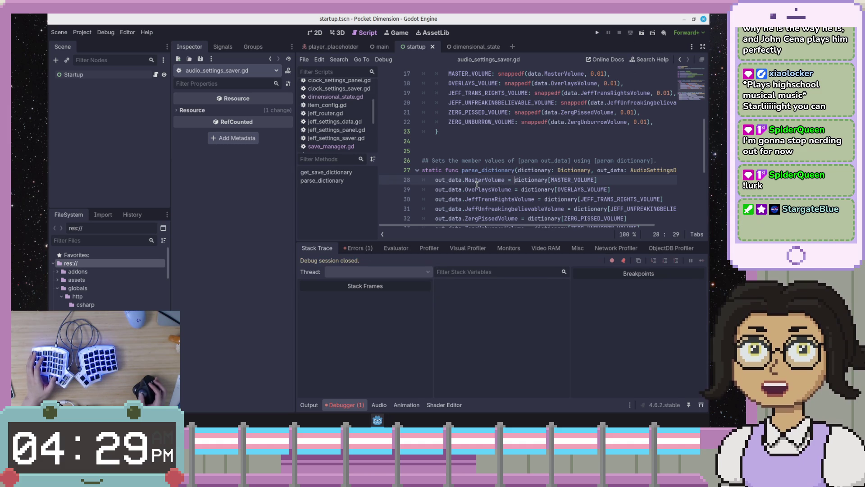
double_click(485, 180)
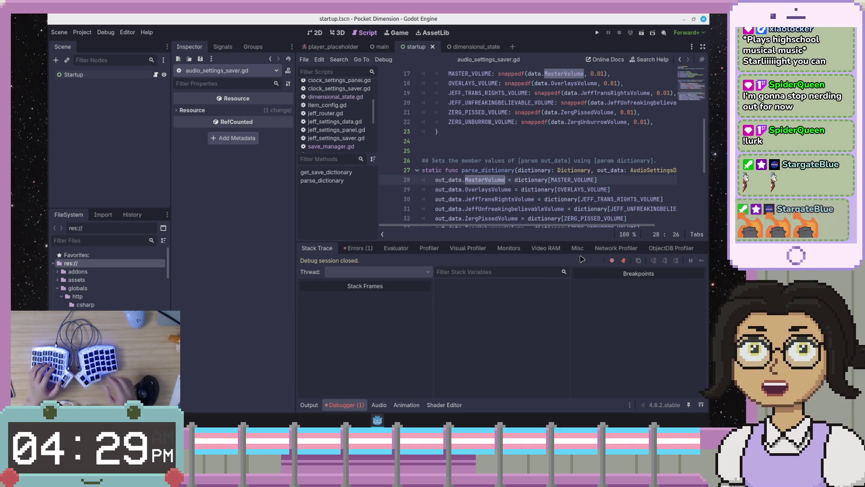
type("master")
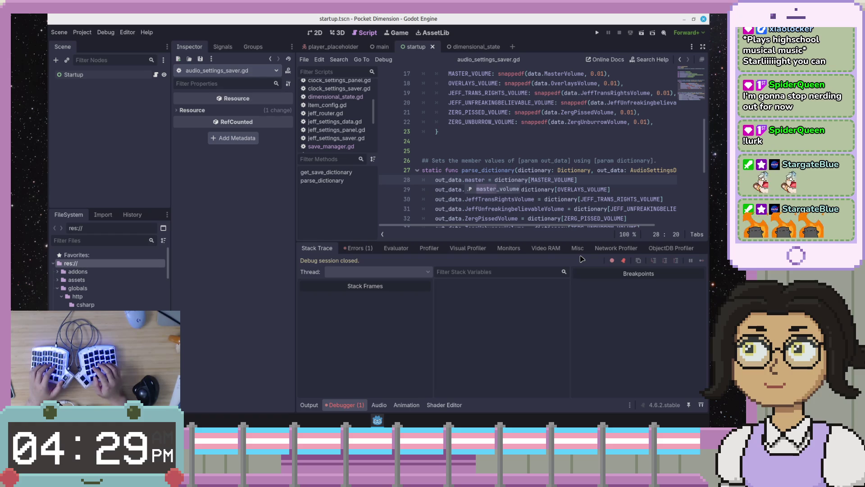
key("Return")
key("Down")
key("ctrl+Right")
key("ctrl+shift+Left")
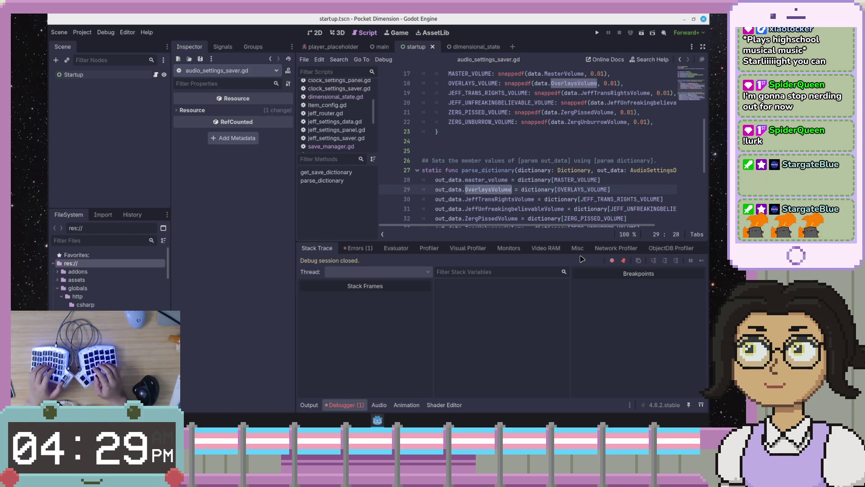
type("overlay")
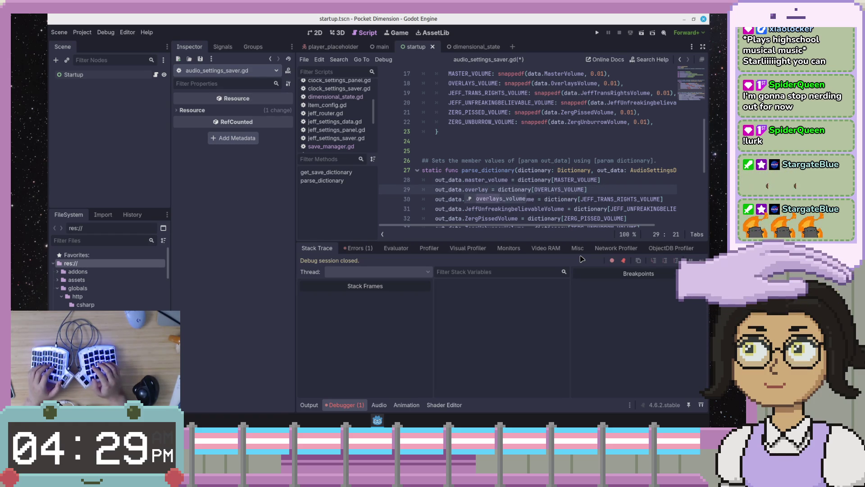
key("Return")
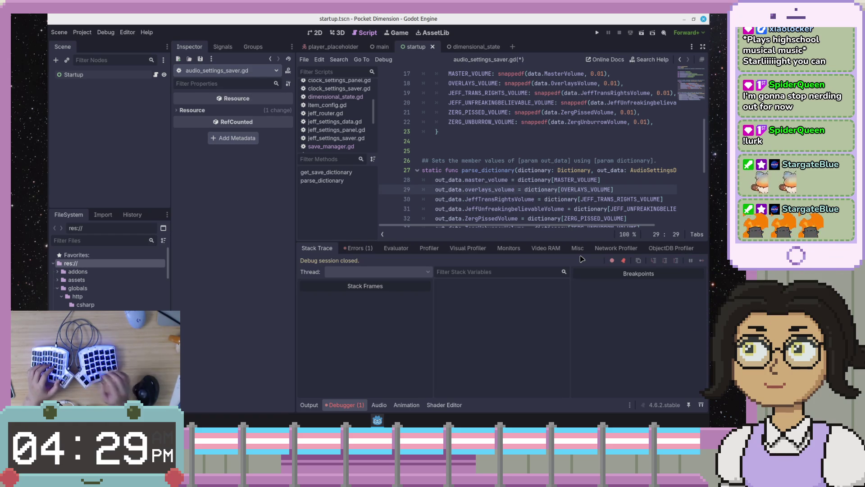
Step: Rename MasterVolume on line 17 to master_volume, then search the script for OverlaysVolume
left_click(563, 73)
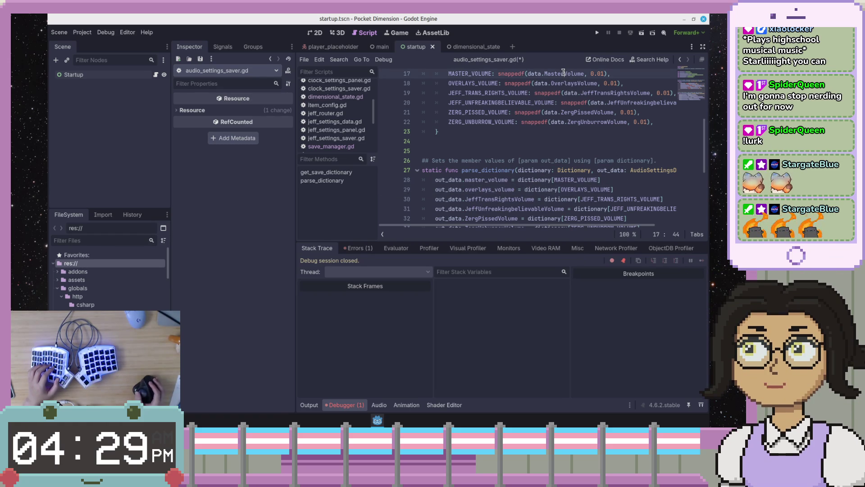
double_click(563, 72)
type("master")
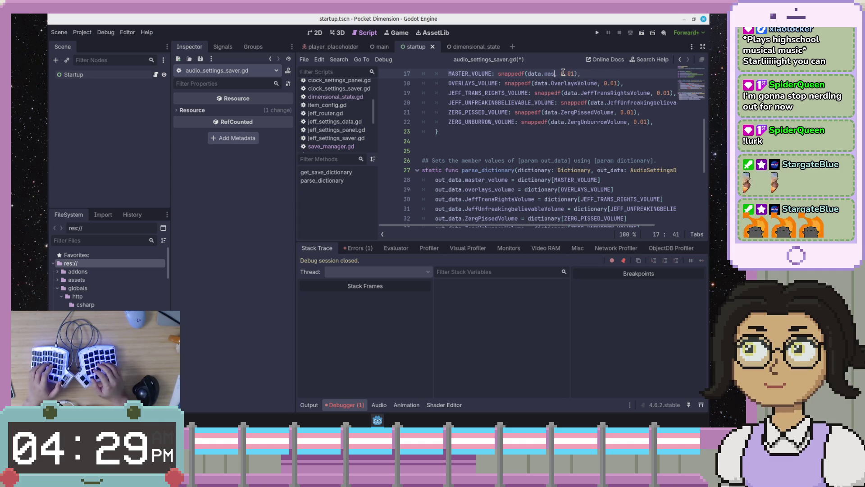
type("_volume")
key("Down")
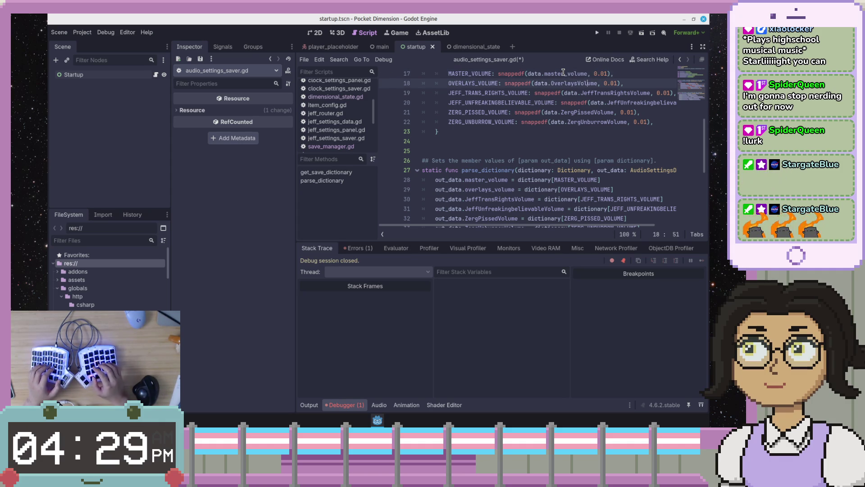
key("ctrl+d")
key("ctrl+f")
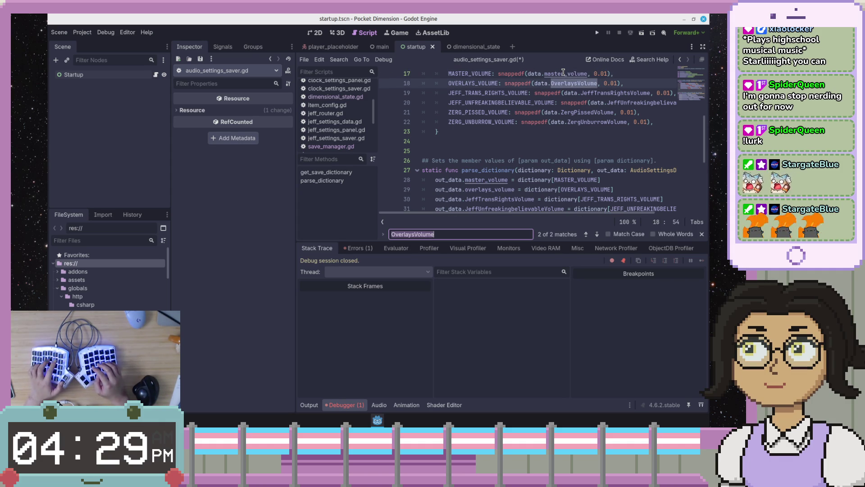
Step: Replace data.OverlaysVolume on line 18 with overlays_volume using the script's replace bar
key("ctrl+r")
type("ov")
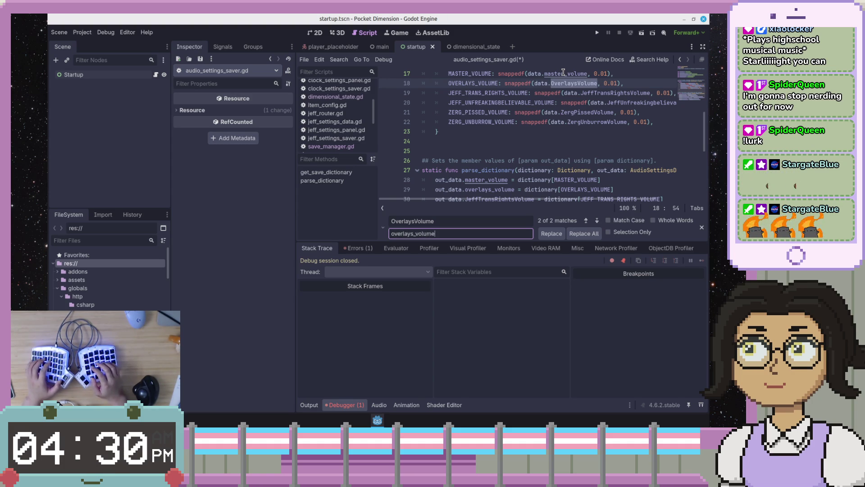
key("Return")
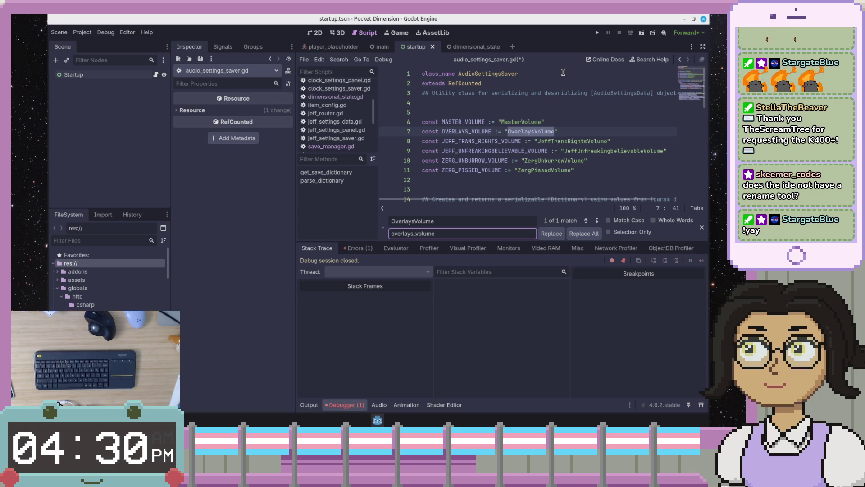
left_click(496, 151)
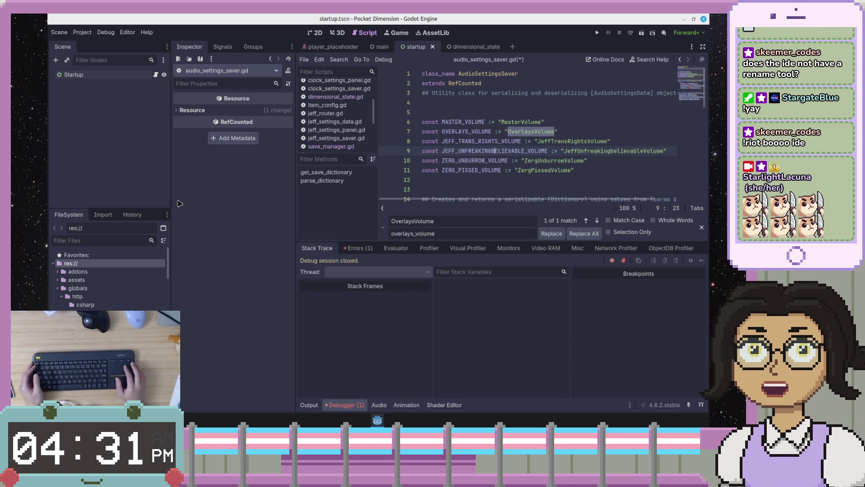
Step: Open Replace in Files from the Search menu and close it without changes
left_click(335, 60)
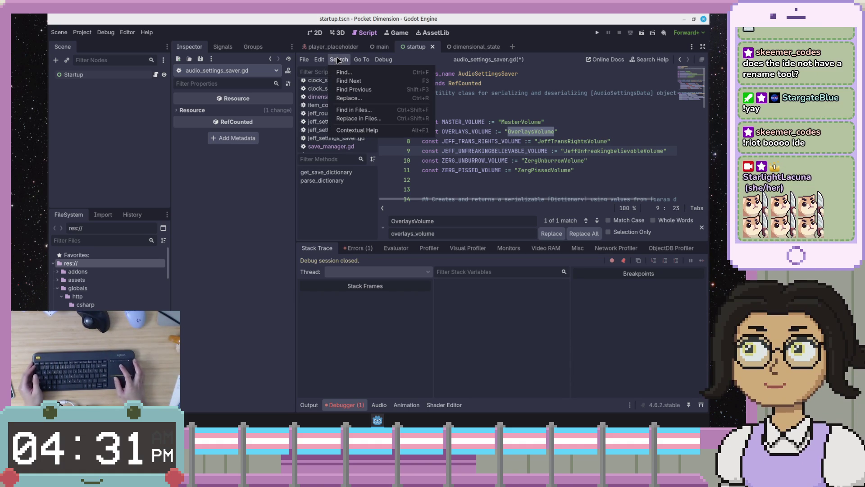
left_click(359, 118)
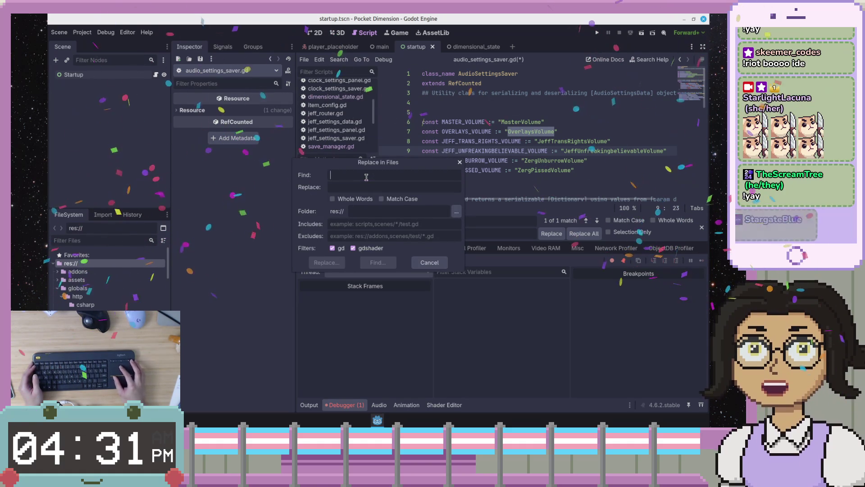
left_click(460, 163)
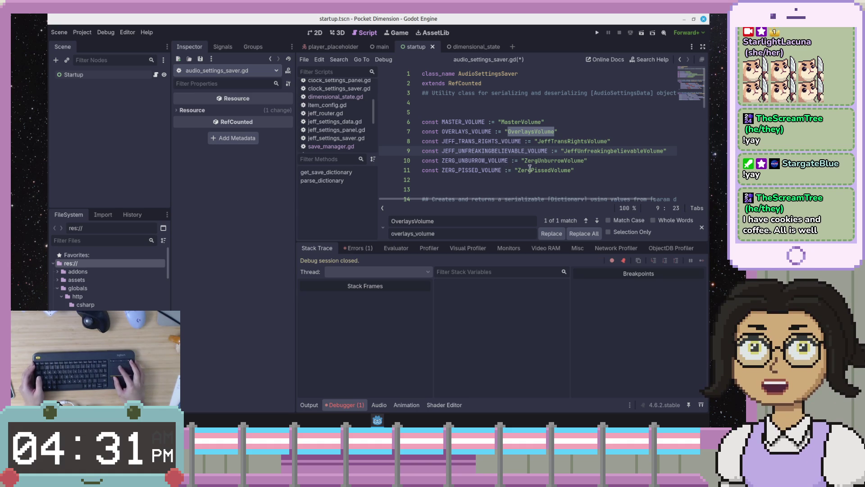
Step: Move to get_save_dictionary and open Find in Files from the Search menu
scroll(538, 171, "down", 4)
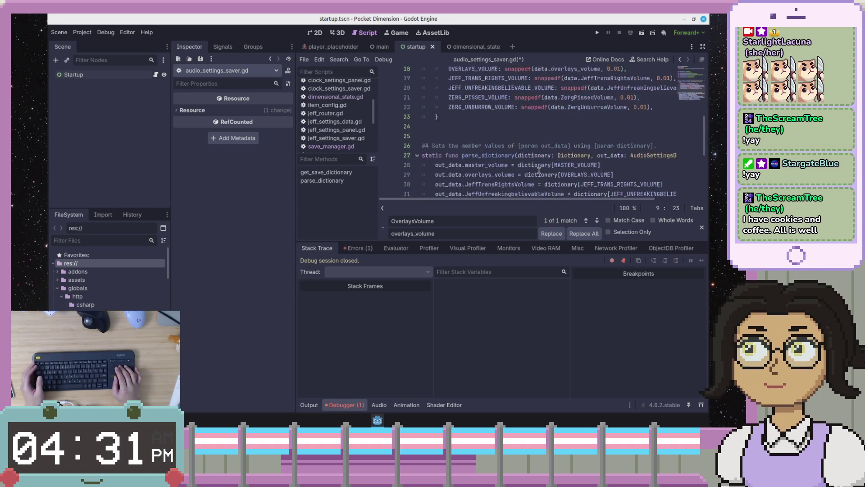
left_click(538, 170)
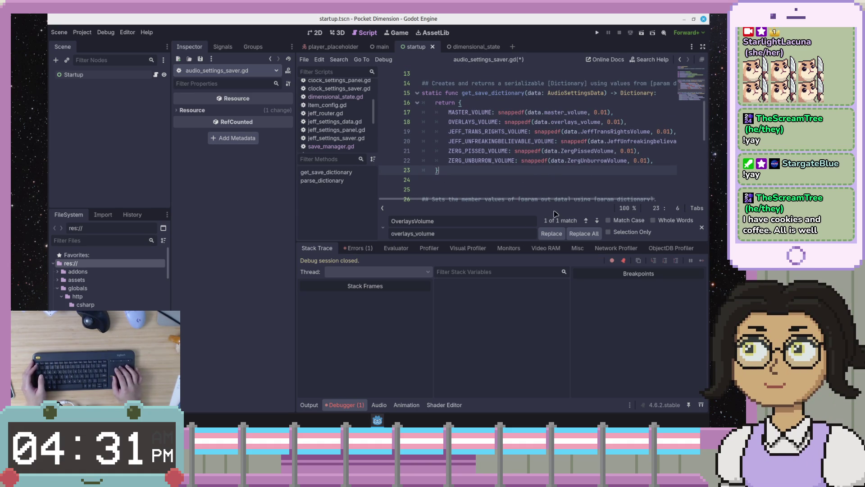
scroll(579, 208, "right", 1)
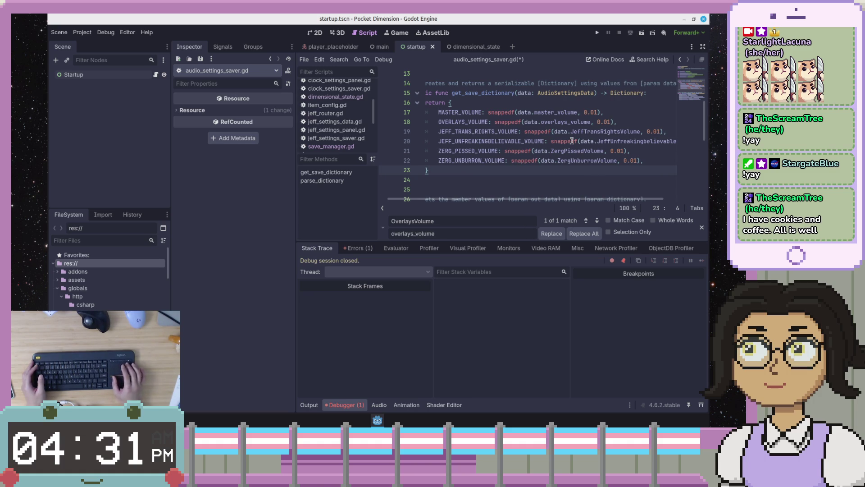
left_click(341, 60)
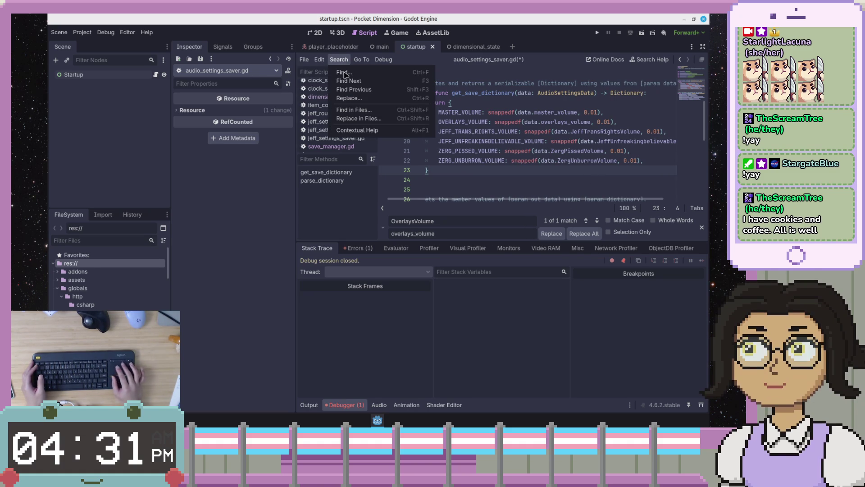
left_click(354, 110)
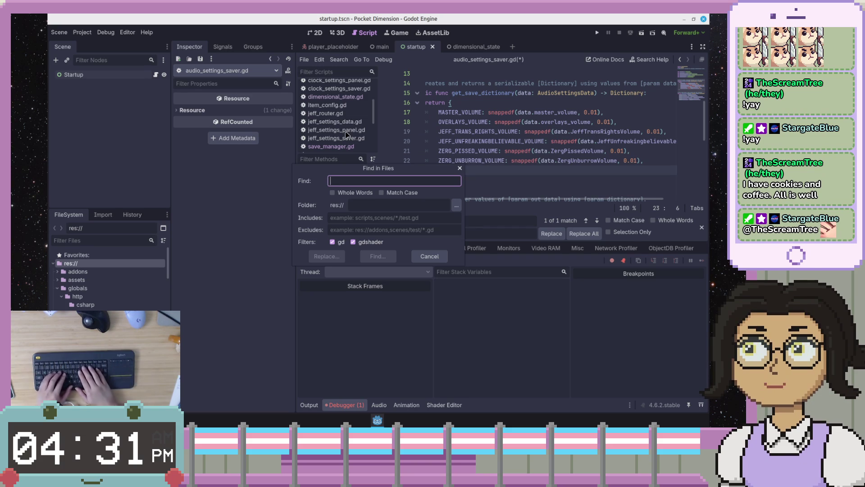
Step: Search the whole project for .OverlaysVolume with Match Case enabled
type(".OVer")
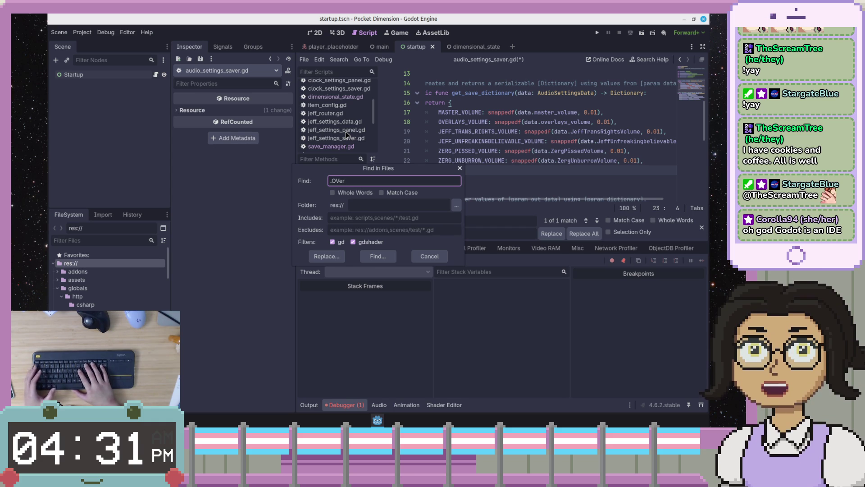
key("BackSpace")
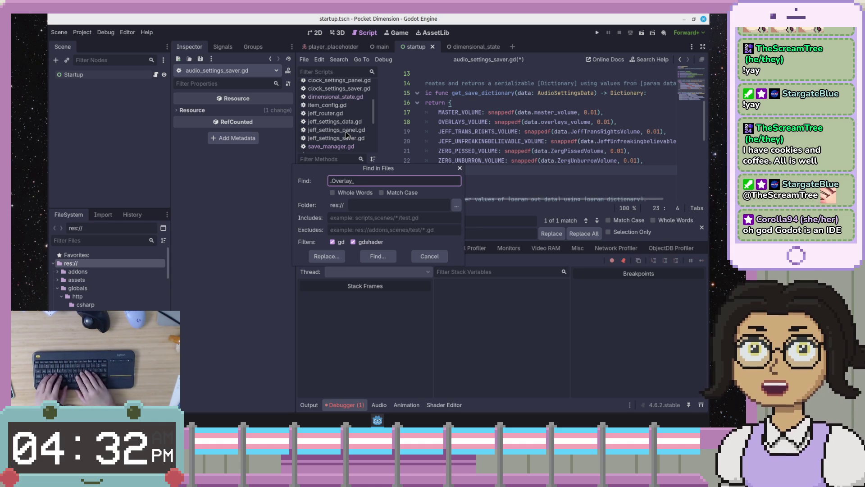
type("Volumes")
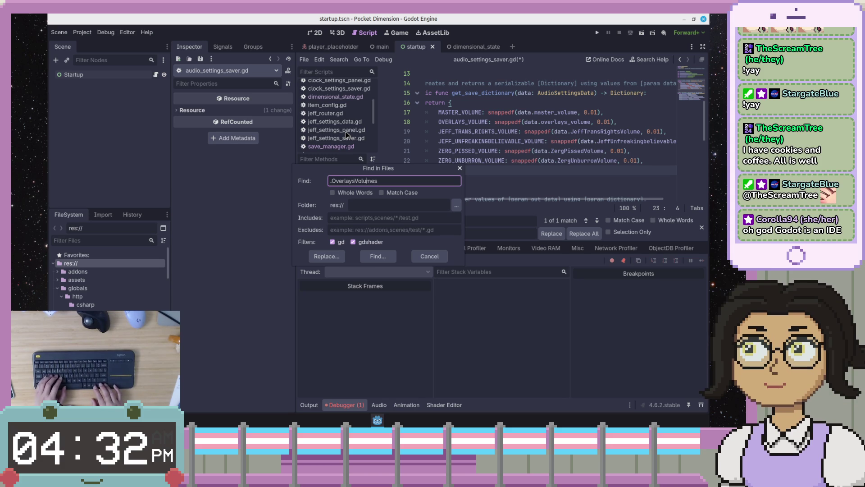
key("BackSpace")
left_click(388, 193)
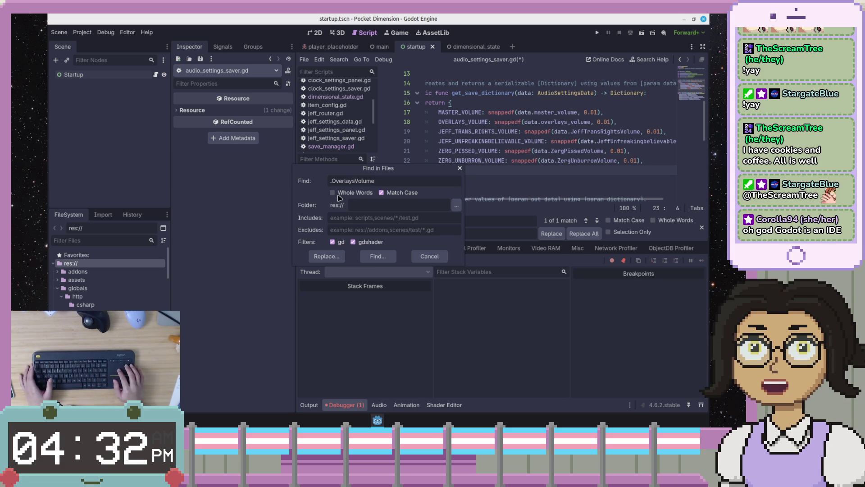
left_click(367, 259)
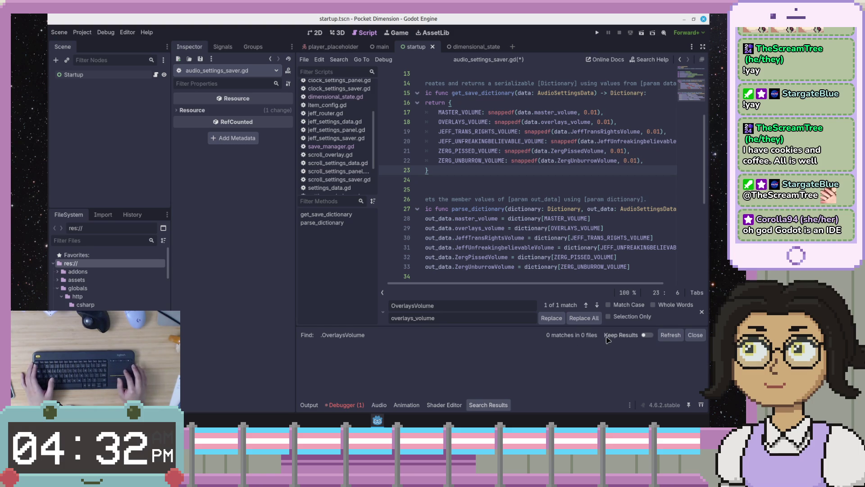
Step: Rerun the .OverlaysVolume search with Whole Words off, finding 5 matches in 2 files
left_click(345, 60)
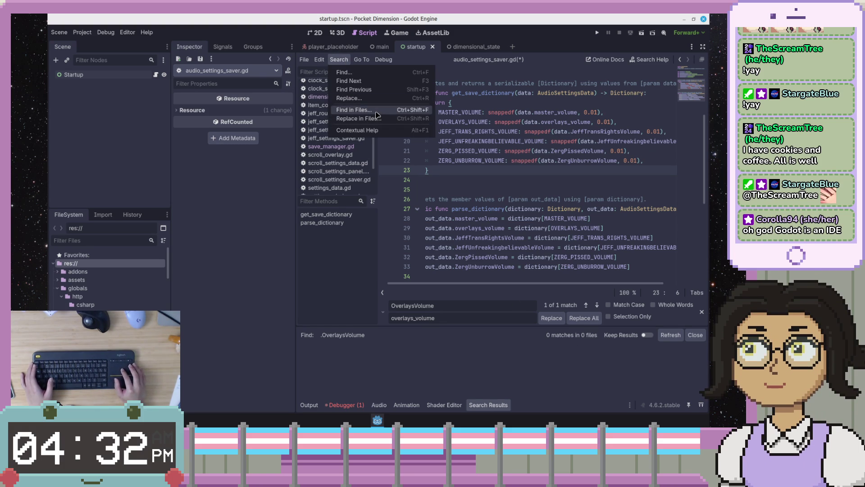
left_click(376, 110)
key("Home")
key("Right")
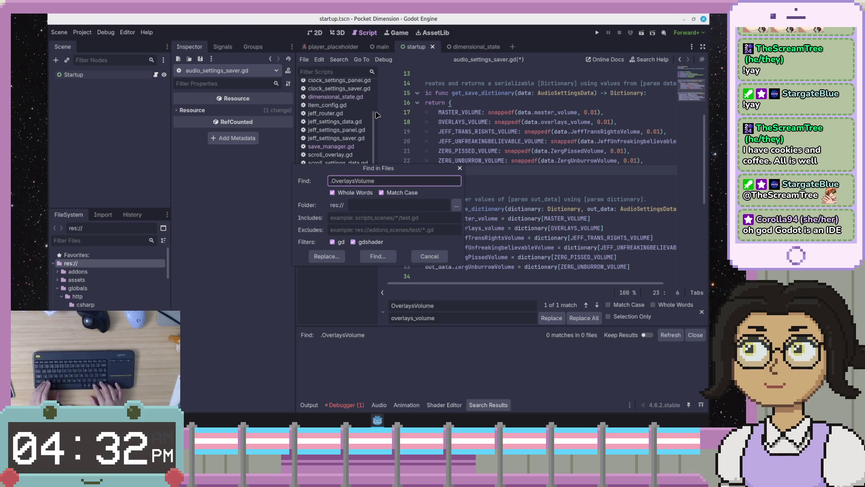
key("shift+Right")
left_click(335, 193)
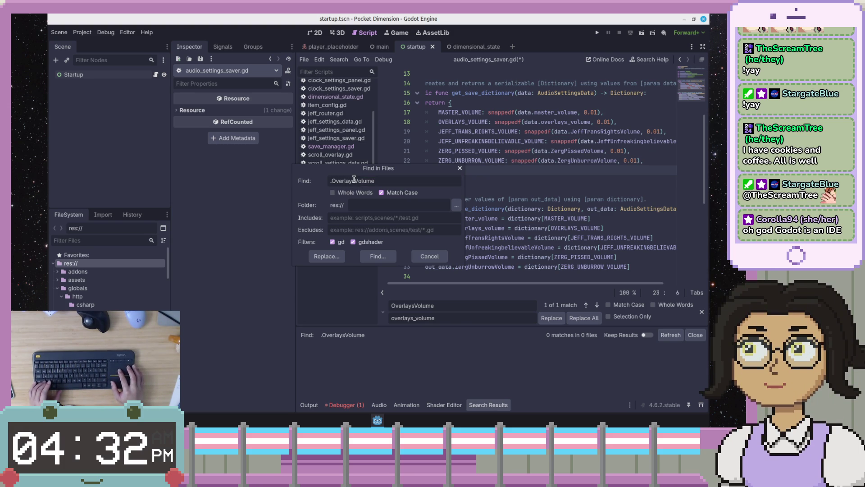
left_click(354, 180)
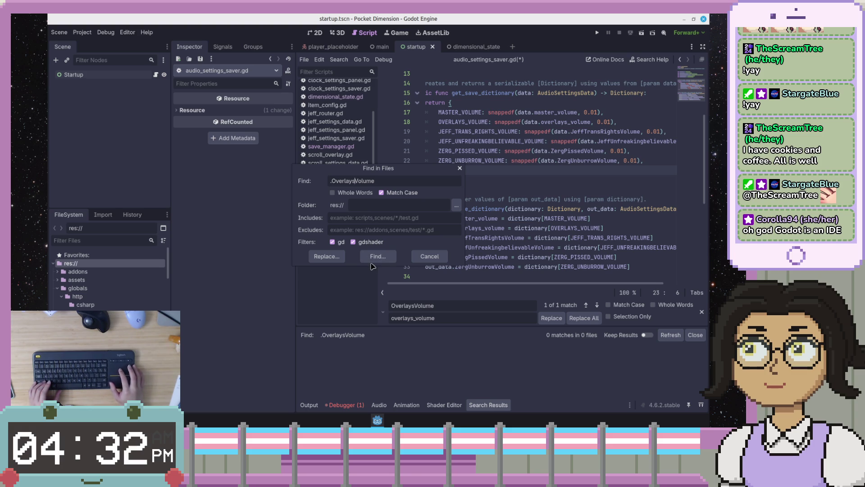
left_click(378, 258)
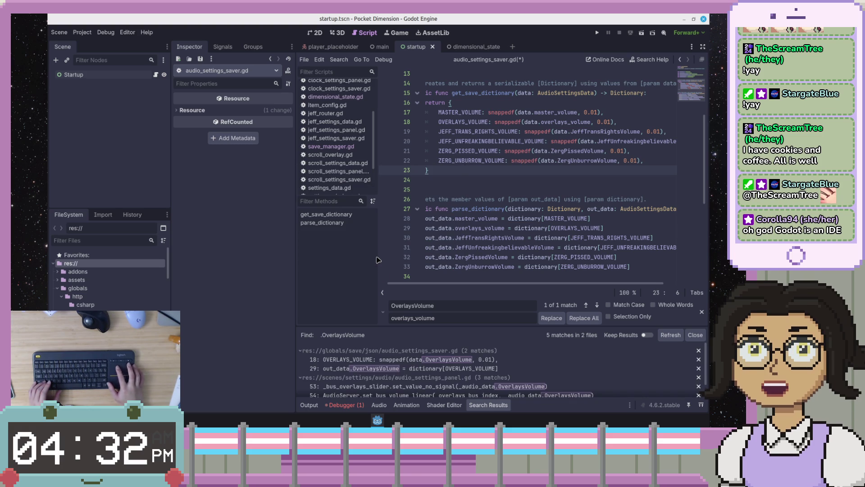
Step: Replace all 5 project-wide .OverlaysVolume matches with .overlays_volume
left_click_drag(387, 326, 387, 235)
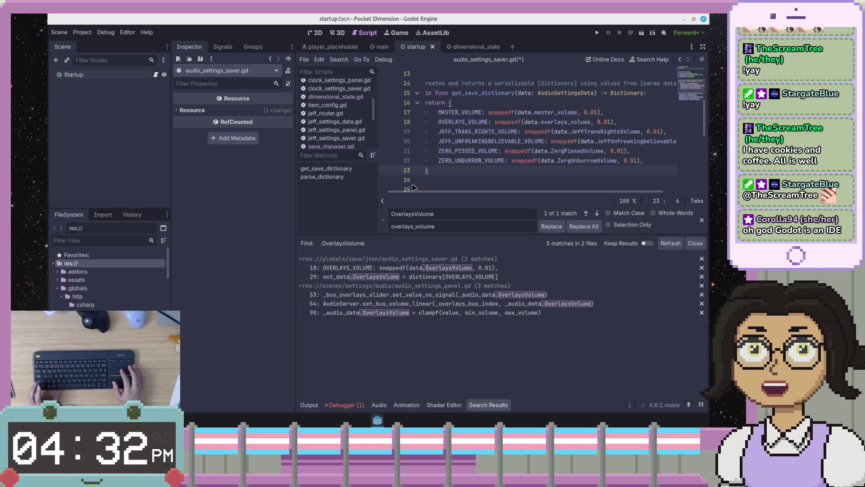
key("ctrl+shift+r")
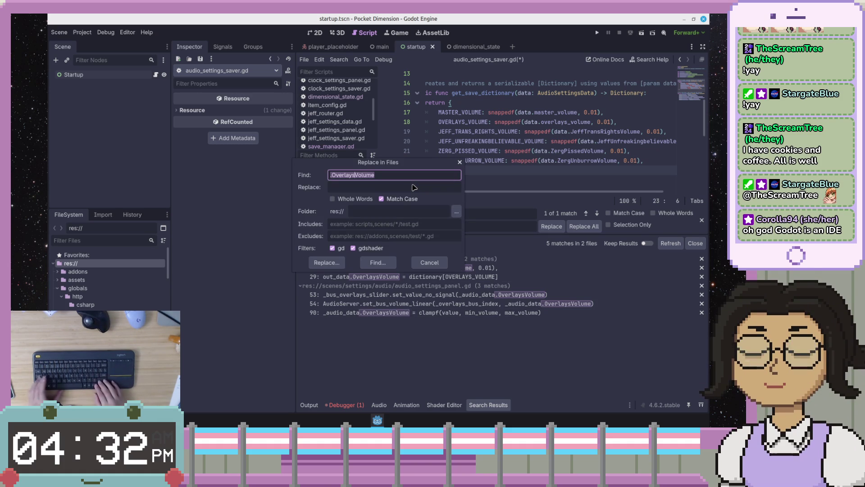
key("Tab")
type(".o")
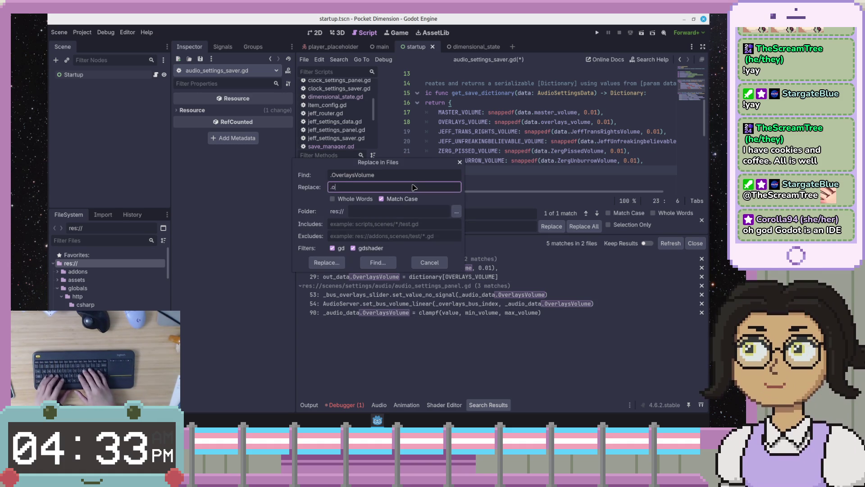
type("verlays")
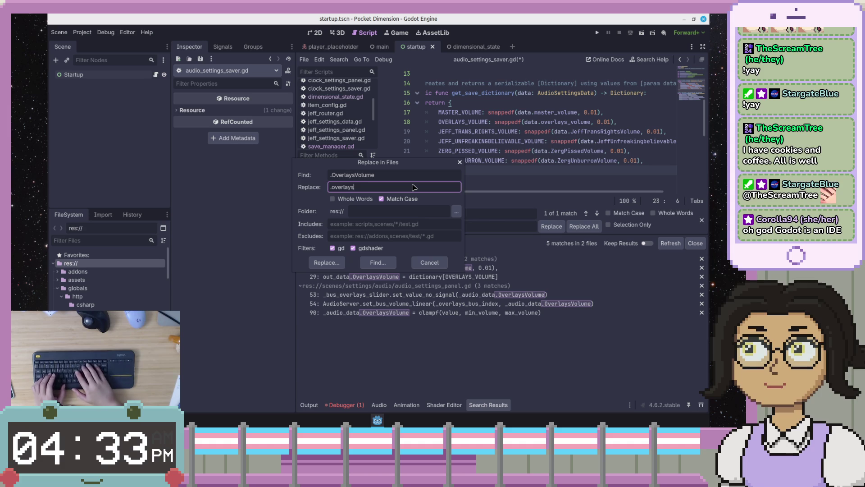
type("_volume")
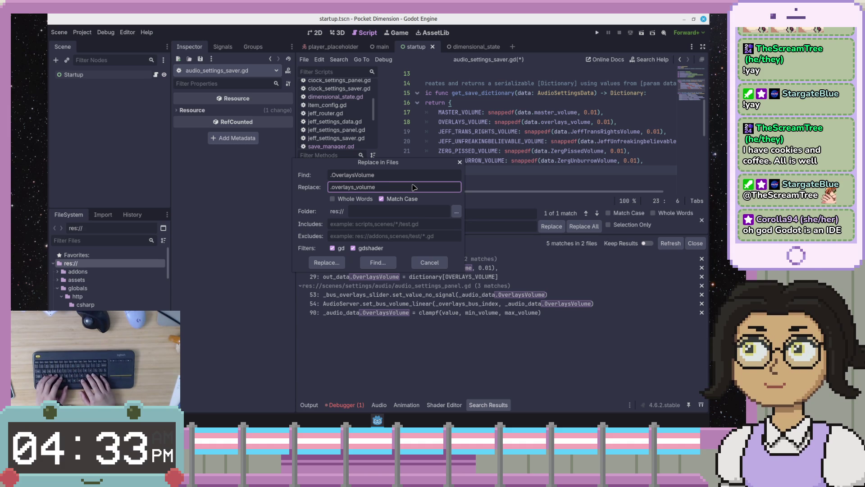
left_click(329, 261)
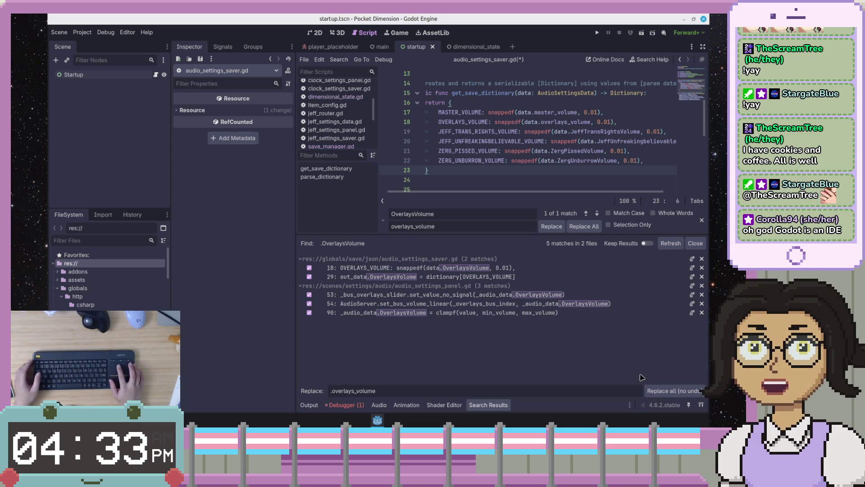
left_click(657, 393)
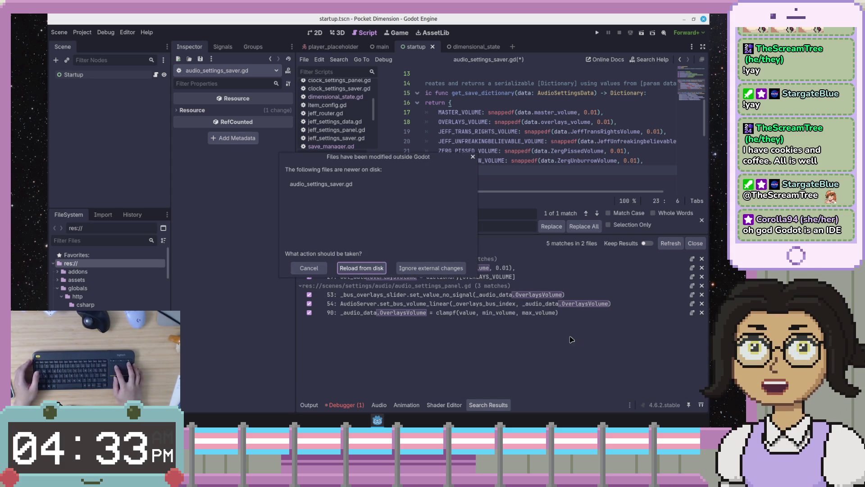
Step: Reload the updated saver script from disk and close the search results
left_click(372, 269)
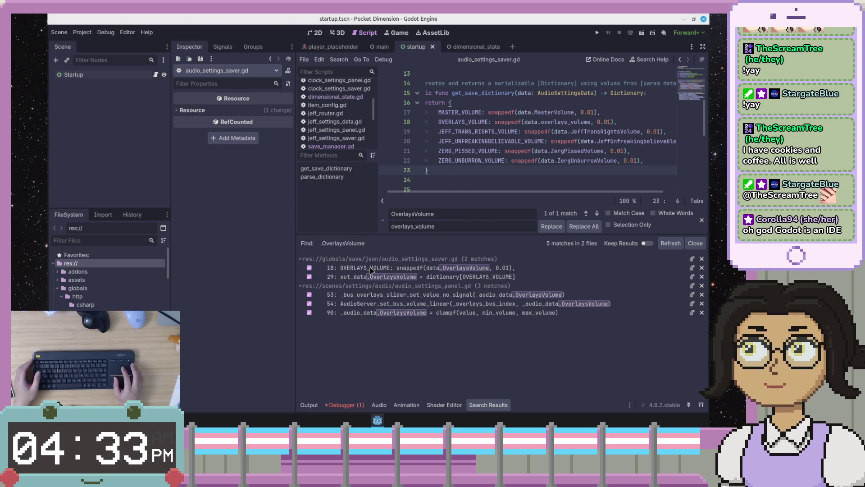
left_click(670, 245)
left_click(695, 243)
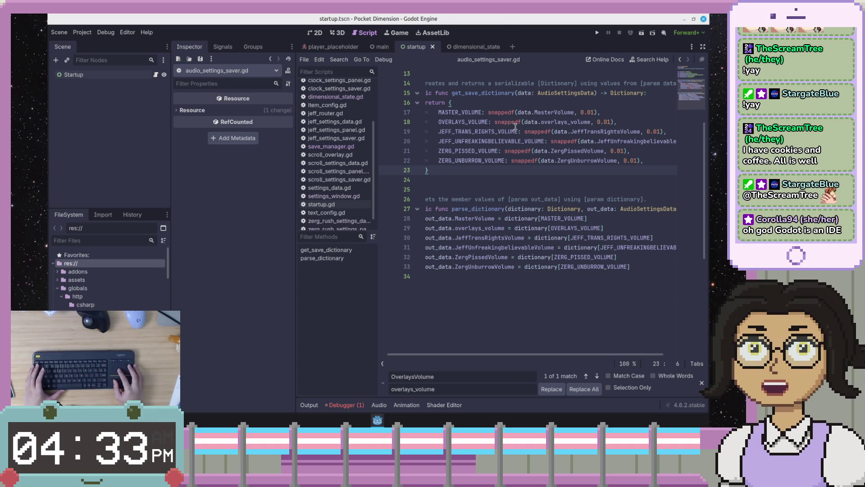
Step: Set up a project-wide replace of JeffTransRightsVolume with jeff_trans_rights_volume, previewing 8 matches
left_click(595, 142)
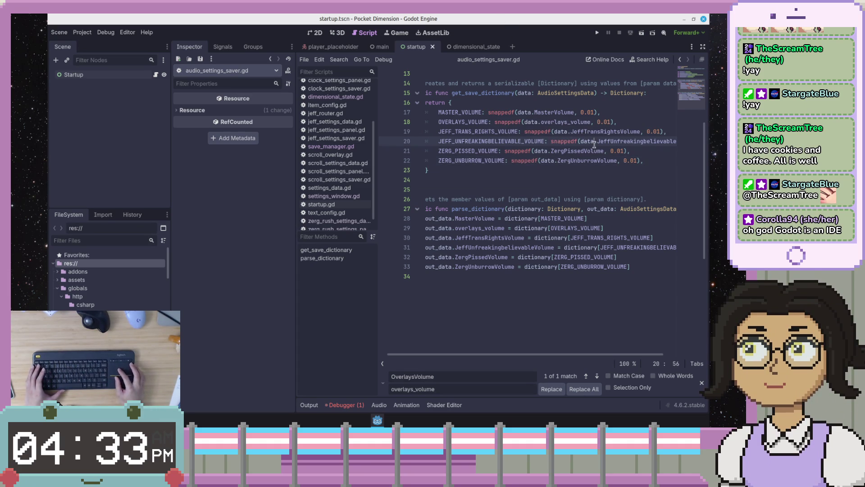
double_click(593, 132)
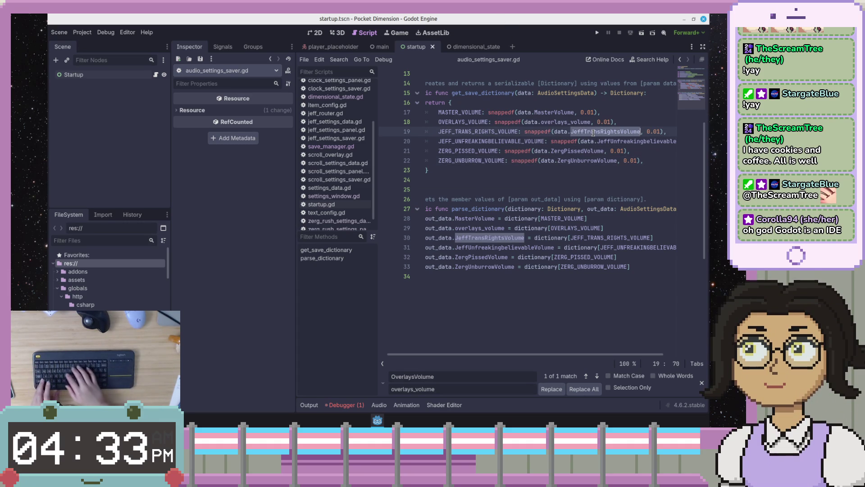
key("ctrl+shift+r")
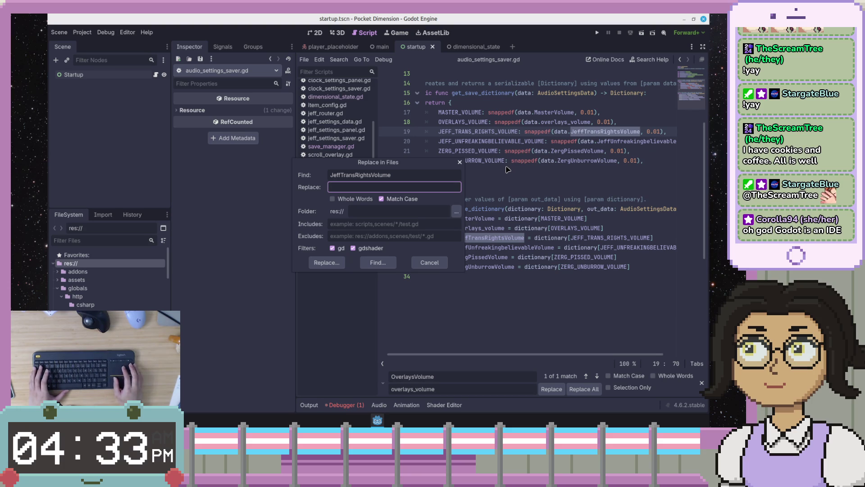
type("jeff_trans_ri")
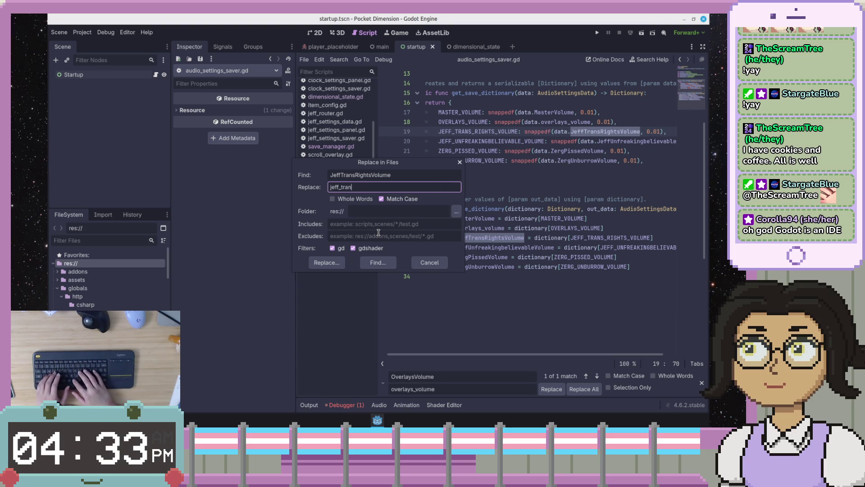
type("ghts_volume")
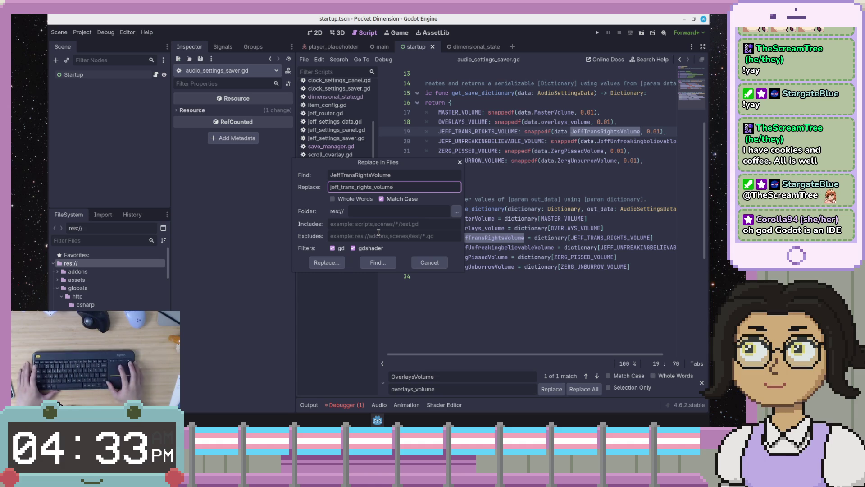
left_click(369, 262)
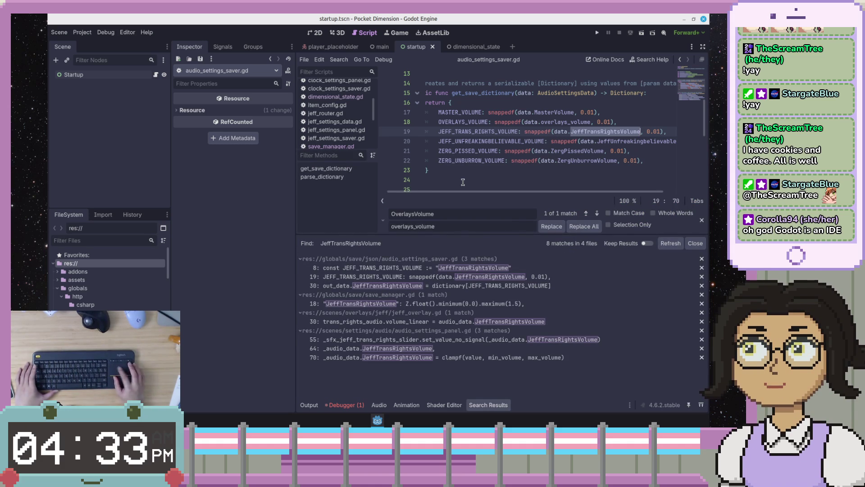
key("ctrl+shift+r")
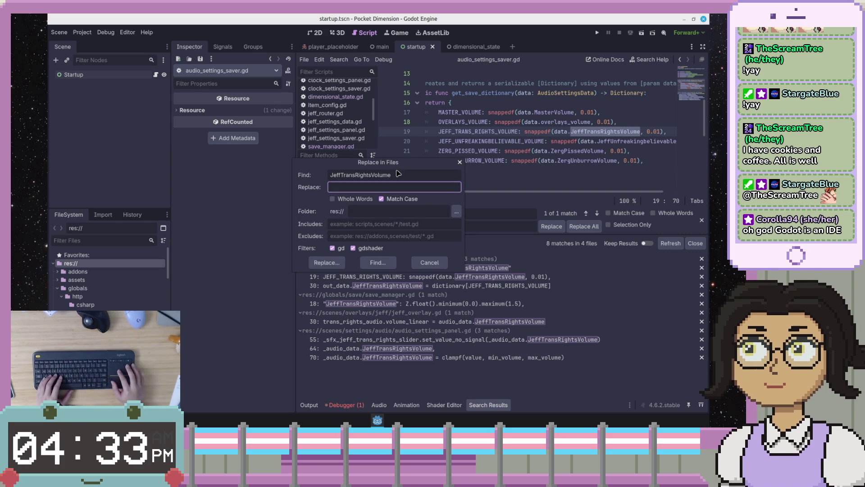
type("jeff")
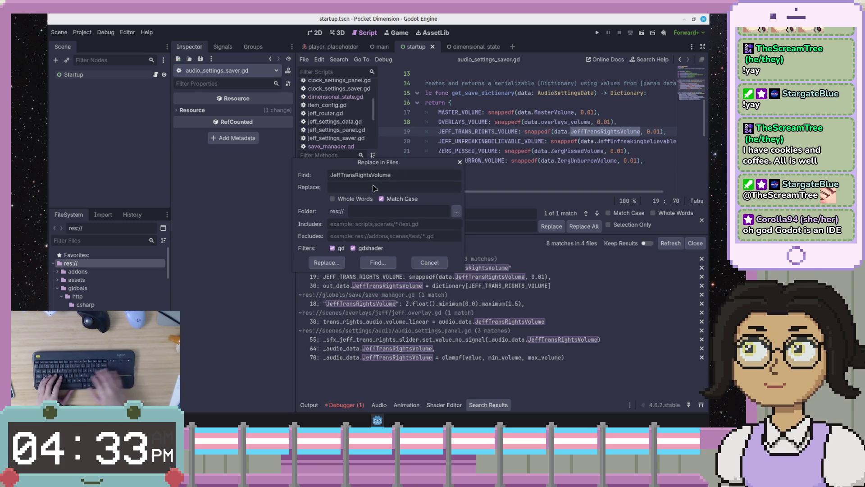
type("_trans_ri9g")
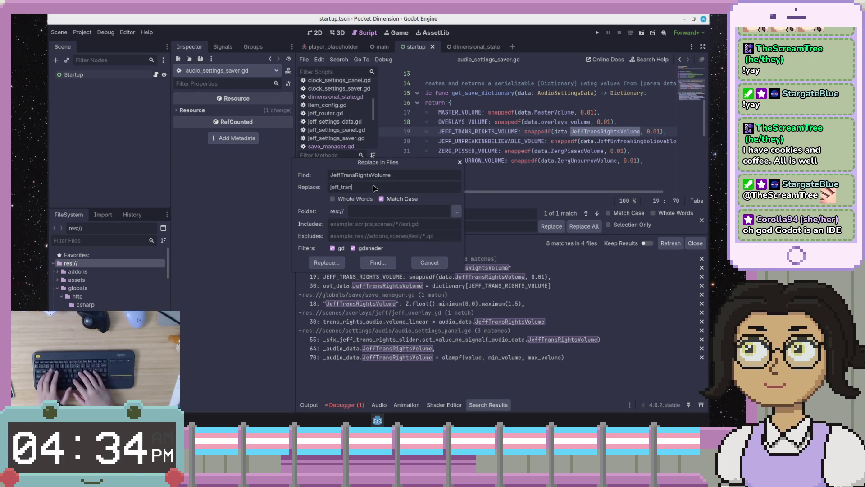
key("BackSpace")
key("BackSpace")
type("g")
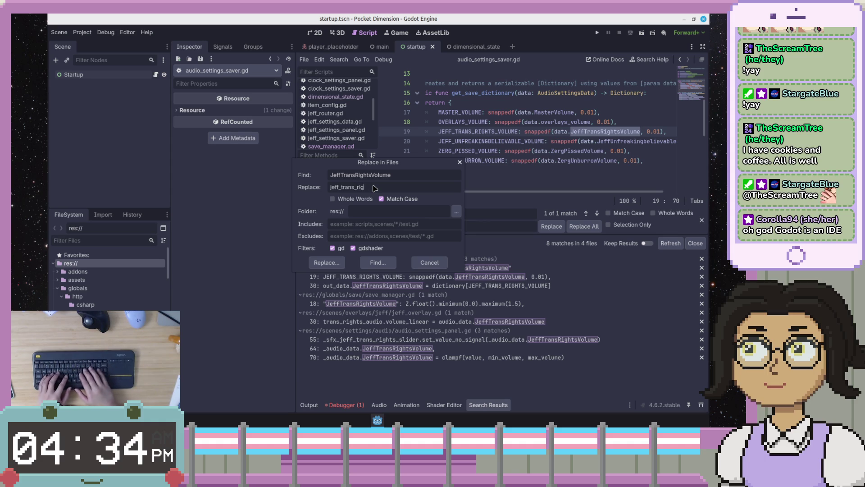
type("hts_volume")
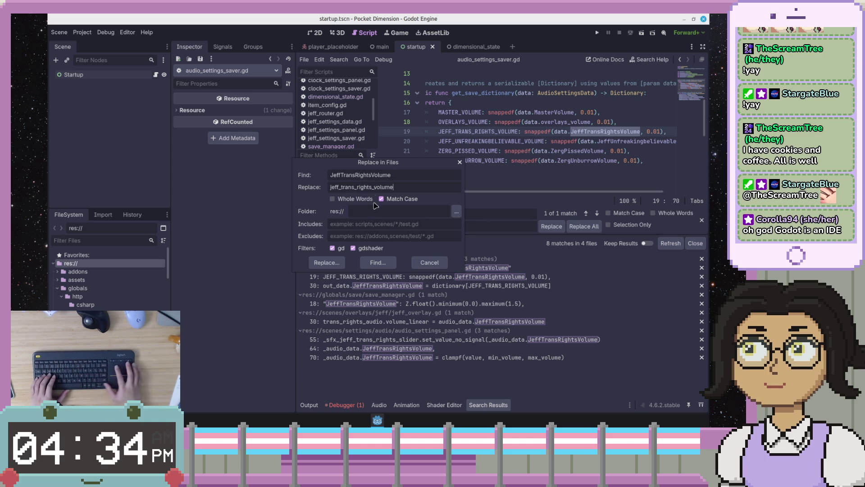
left_click(339, 266)
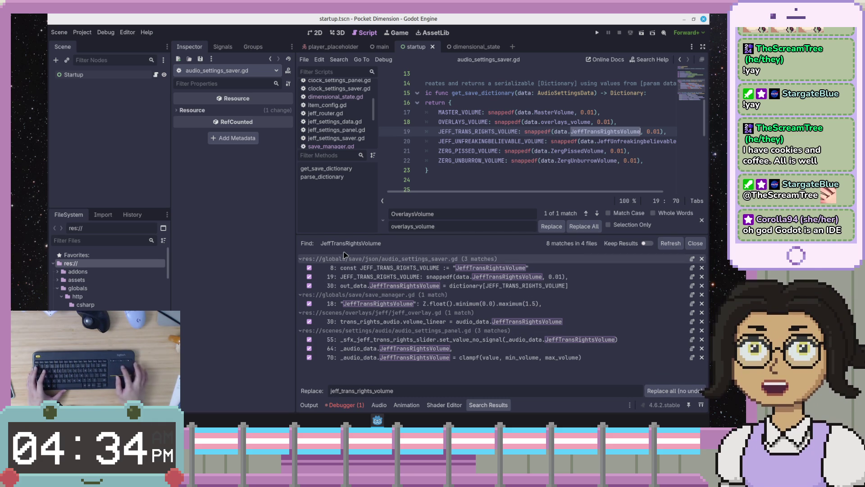
Step: Exclude the line-8 constant and save_manager.gd line-18 key, then replace the six remaining matches
left_click(309, 268)
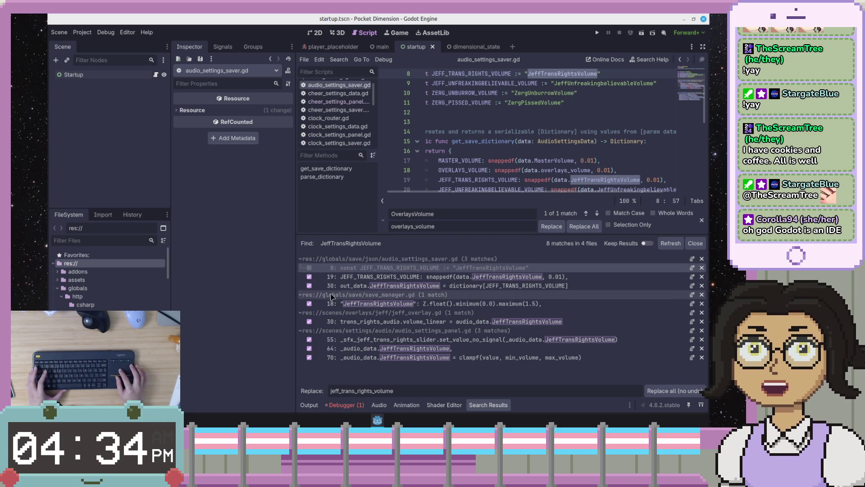
left_click(309, 303)
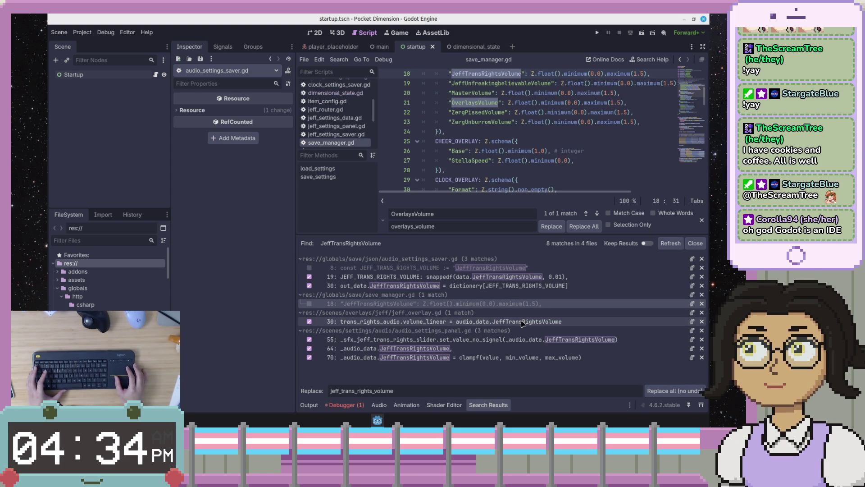
scroll(557, 153, "down", 2)
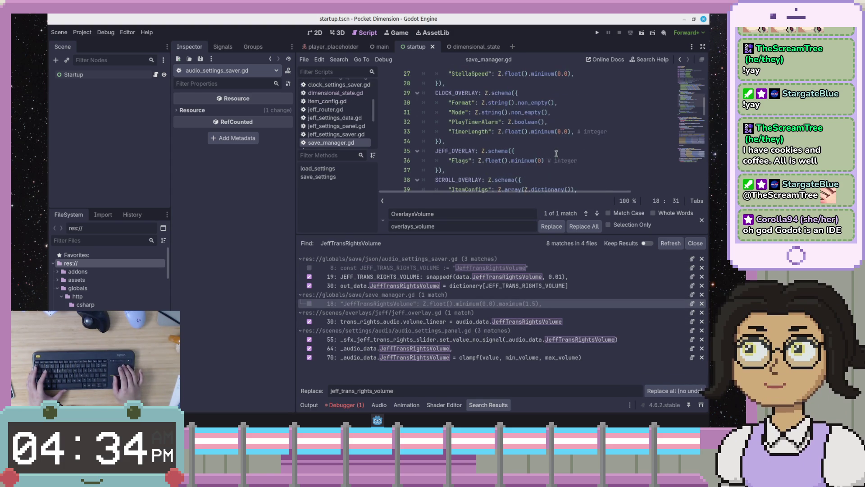
scroll(557, 154, "up", 5)
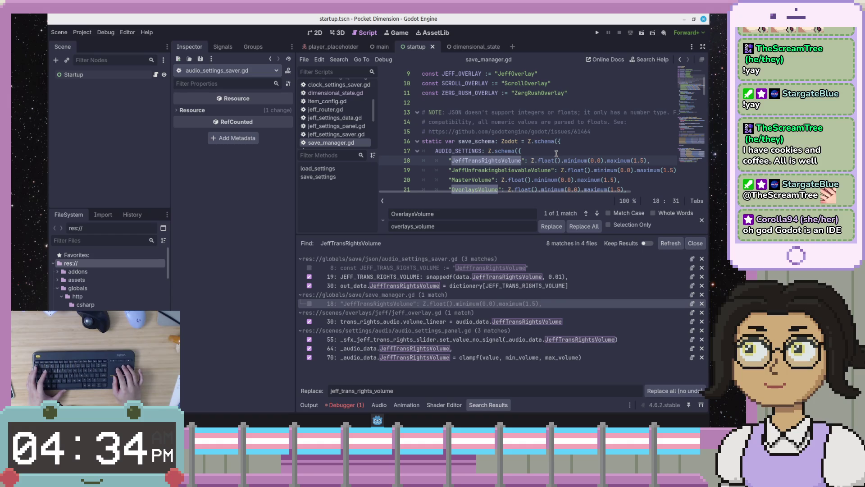
scroll(557, 154, "up", 2)
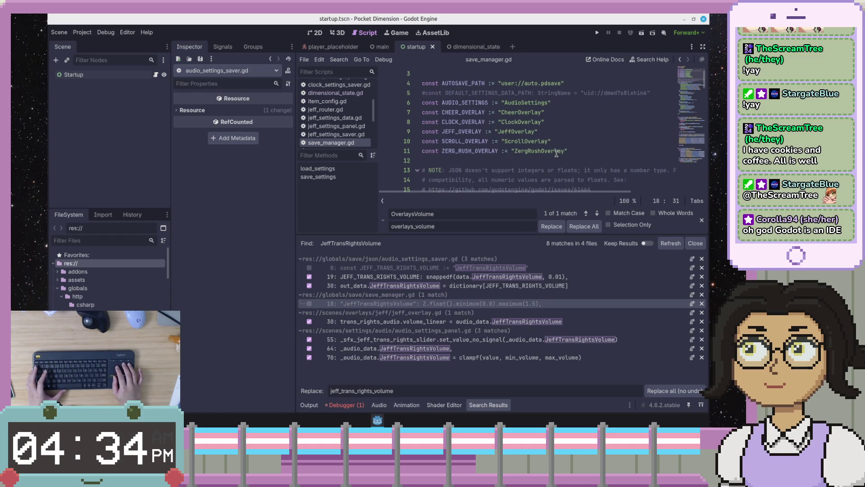
scroll(557, 154, "down", 4)
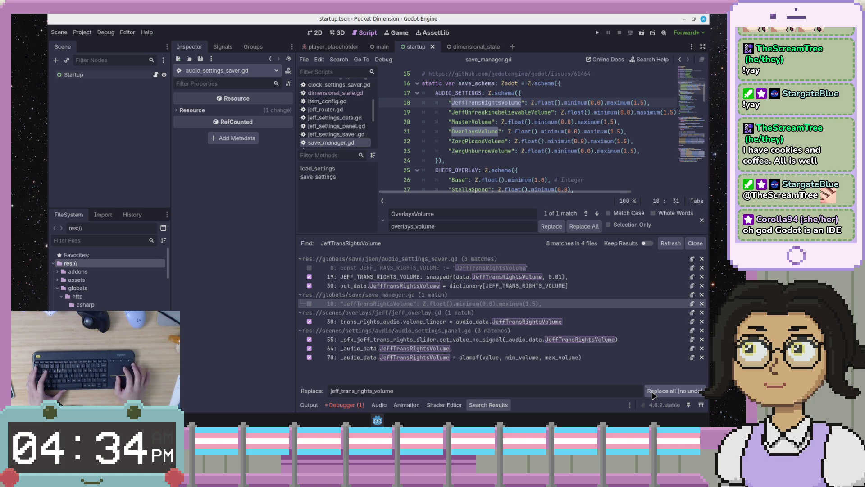
left_click(653, 392)
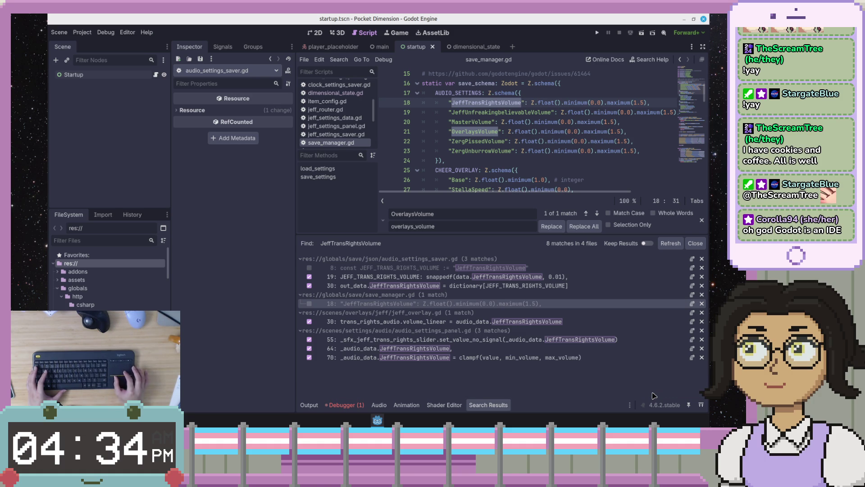
left_click(664, 243)
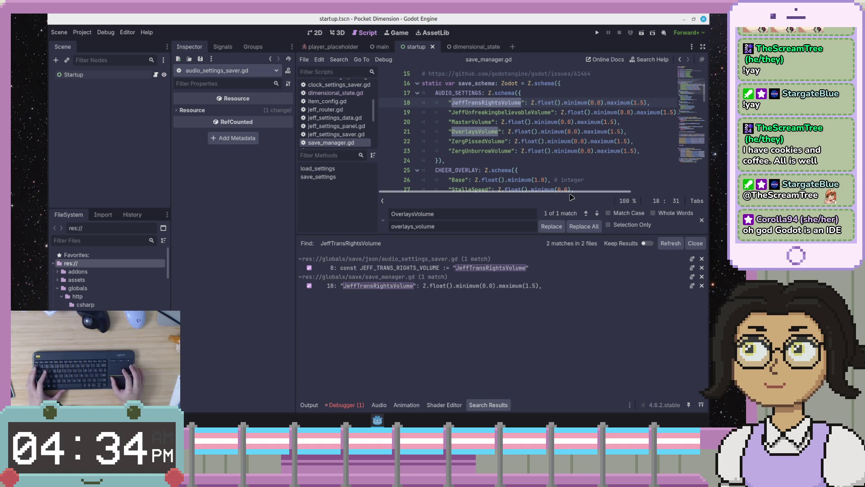
Step: Replace all six .JeffUnfreakingbelievableVolume references with .jeff_unfreakingbelievable_volume, confirming 0 matches remain
left_click(598, 138)
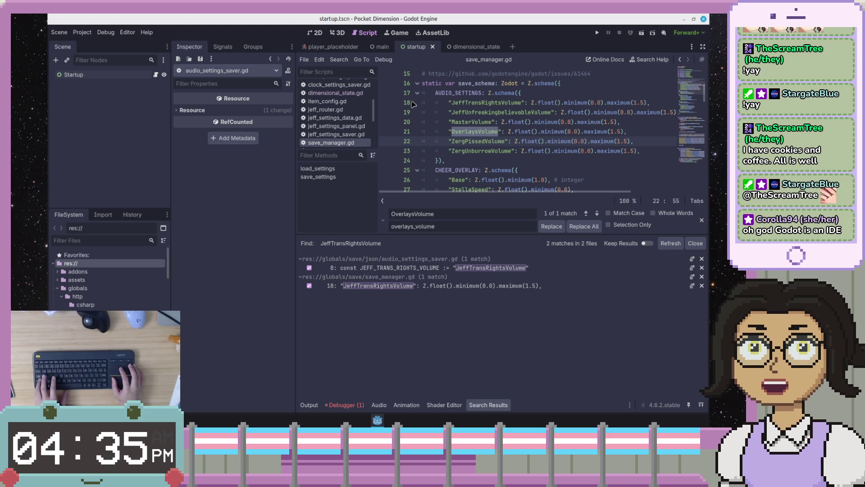
key("ctrl+shift+r")
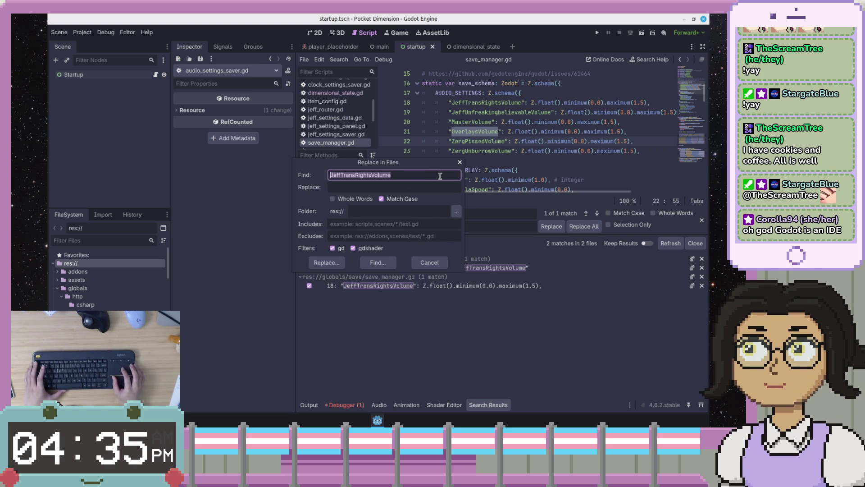
type("Jeff")
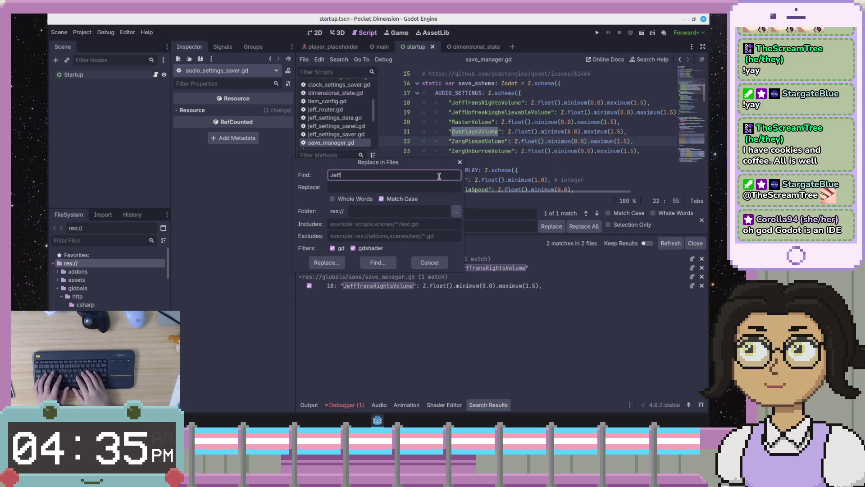
type("Unfreaki")
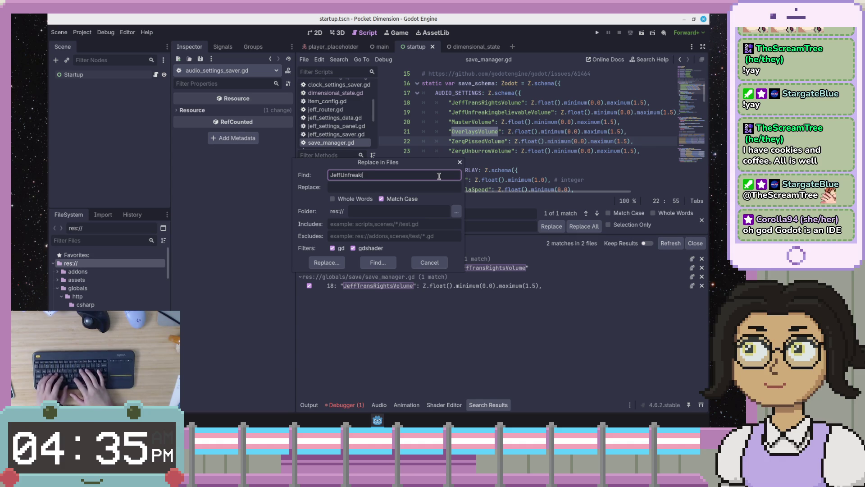
type("ngbelievableVolume")
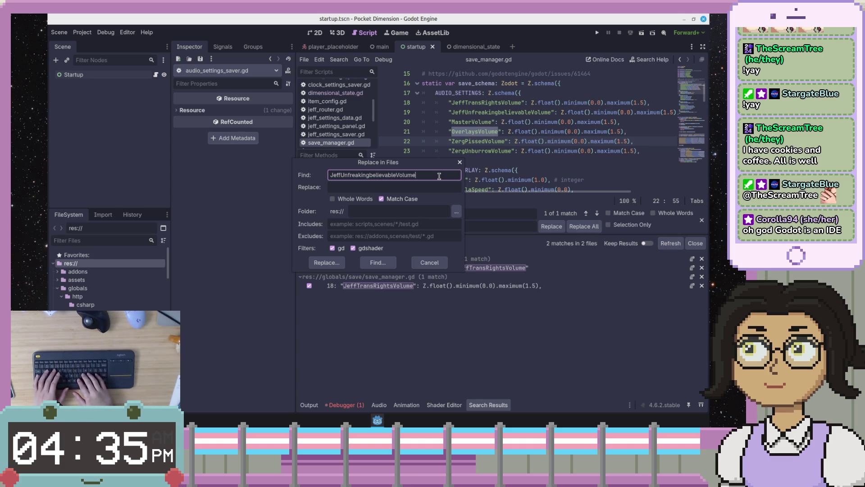
left_click(396, 187)
type("jeff_unfreaking_believable_volume")
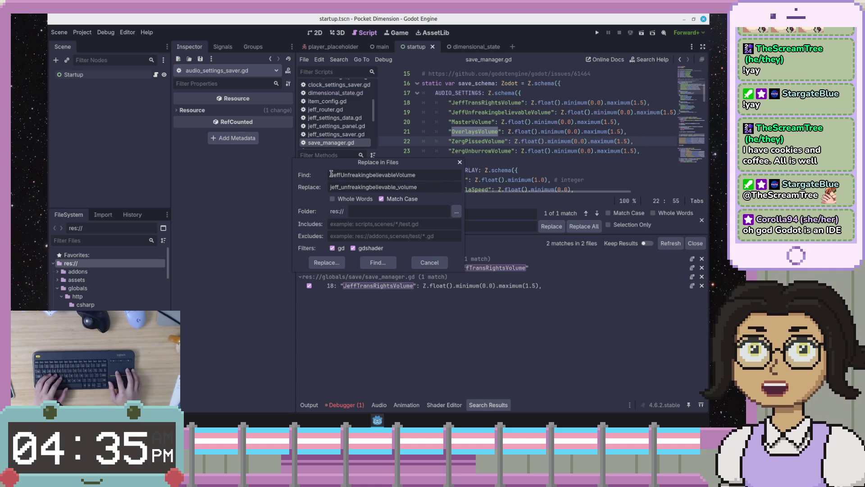
key("BackSpace")
type("J")
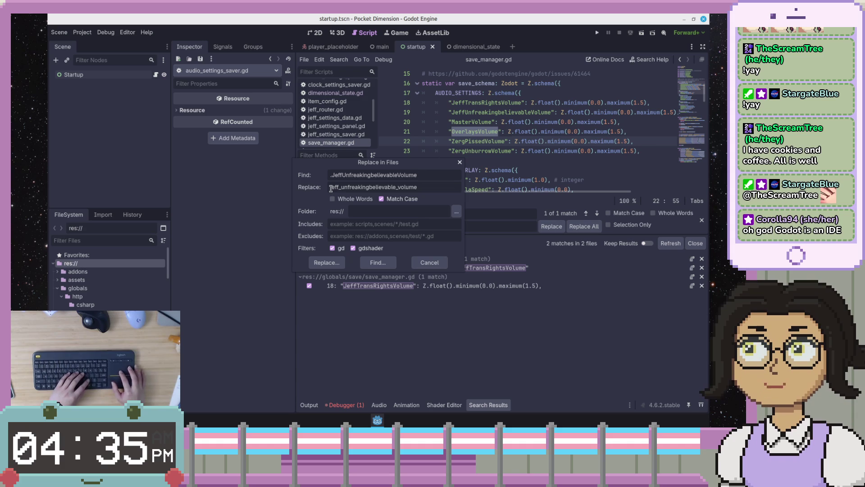
left_click(330, 188)
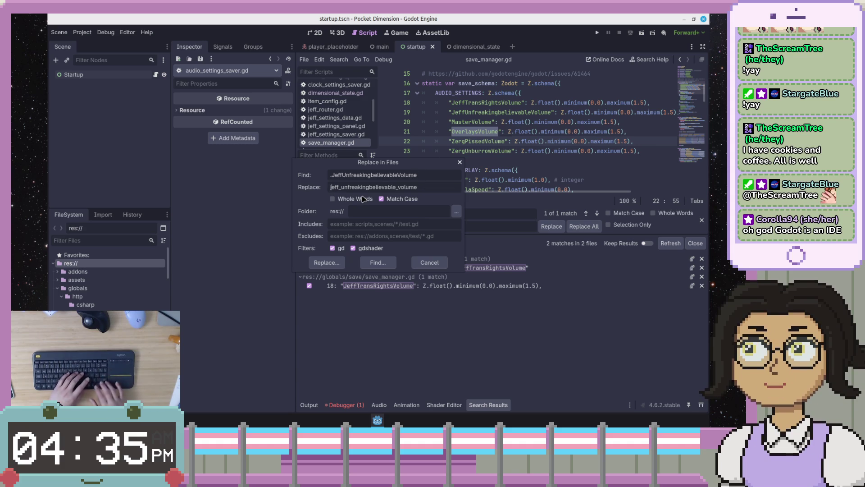
key("Left")
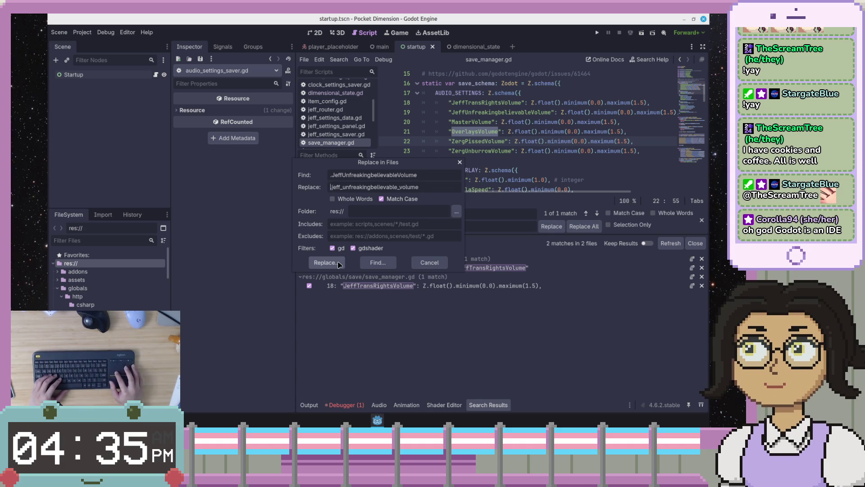
left_click(325, 263)
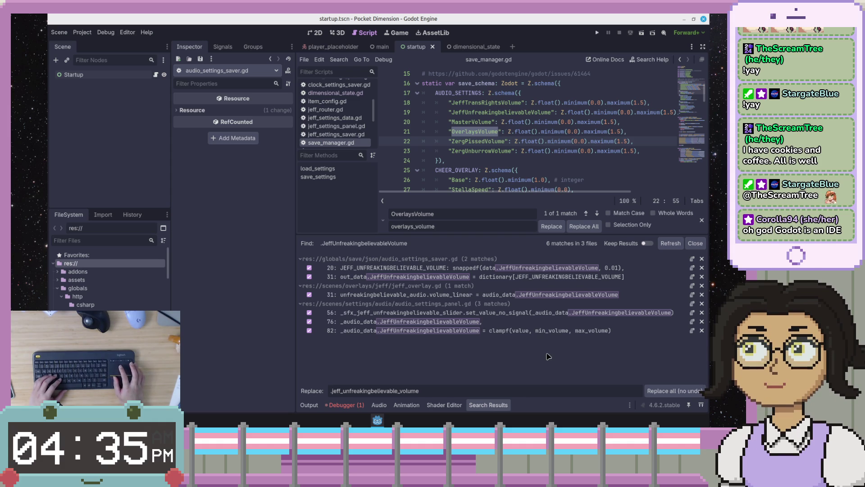
left_click(649, 390)
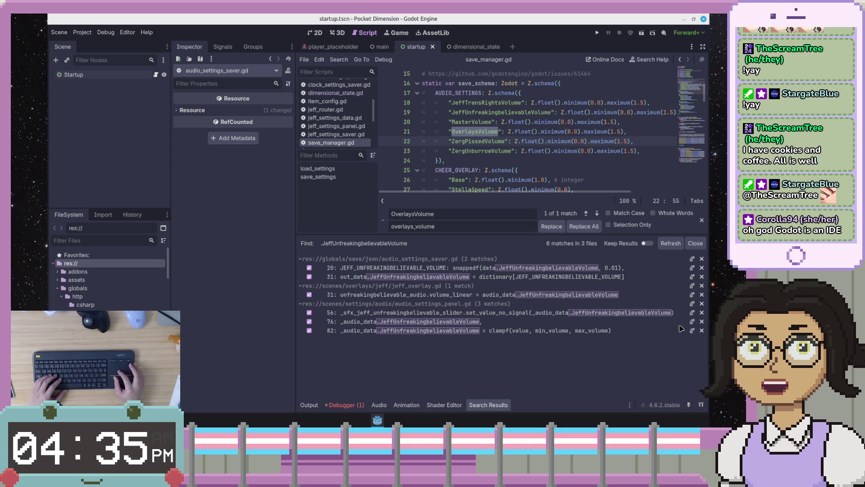
left_click(670, 243)
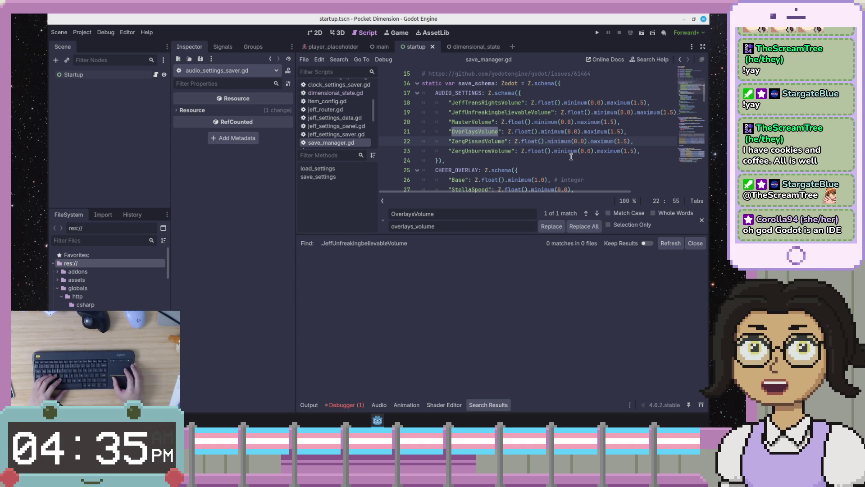
Step: Run the game to reveal the MasterVolume load error, then stop it
left_click_drag(375, 112, 372, 122)
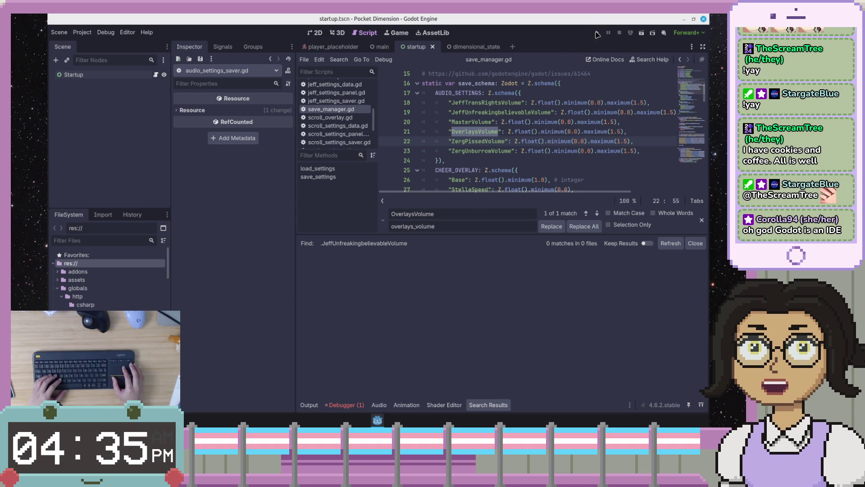
key("F5")
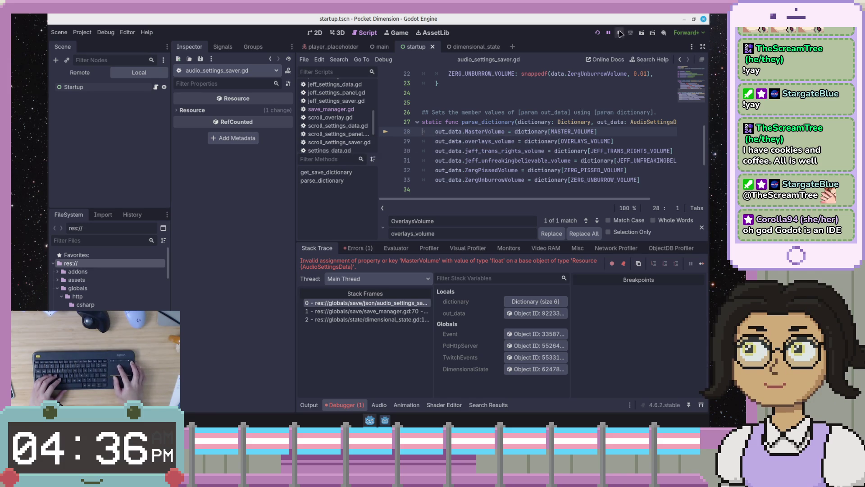
left_click(620, 34)
Step: Start a case-sensitive project-wide replace of .MasterVolume selected on line 28
double_click(479, 137)
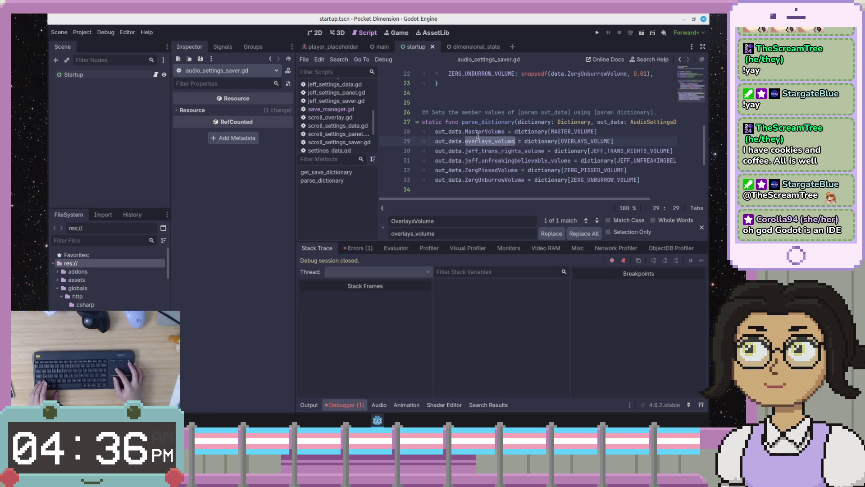
left_click_drag(463, 131, 502, 134)
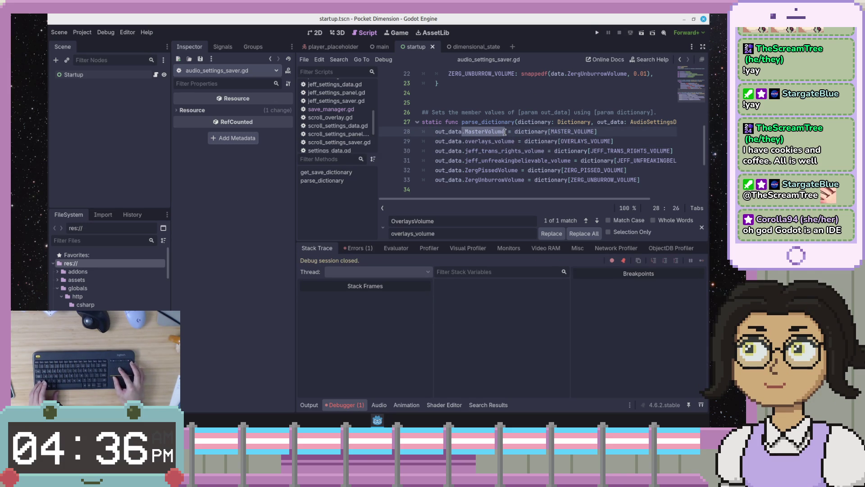
key("ctrl+shift+r")
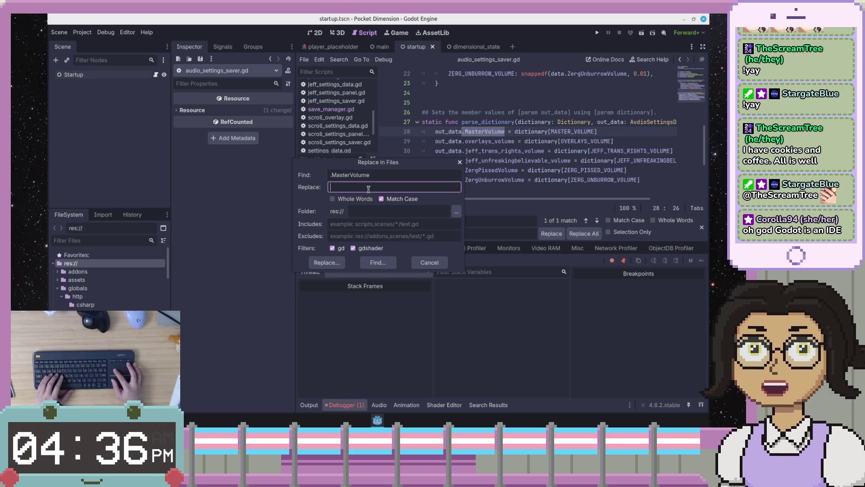
Step: Replace every .MasterVolume with .master_volume across the project's scripts
type(".master_volume")
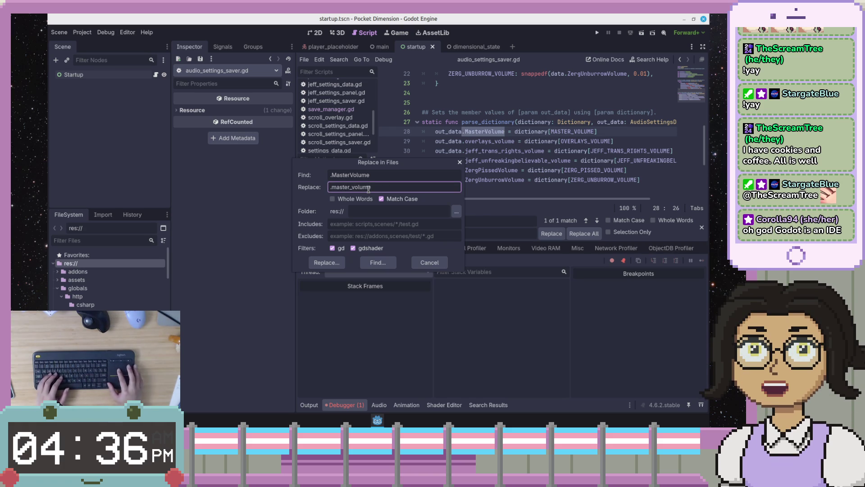
key("Return")
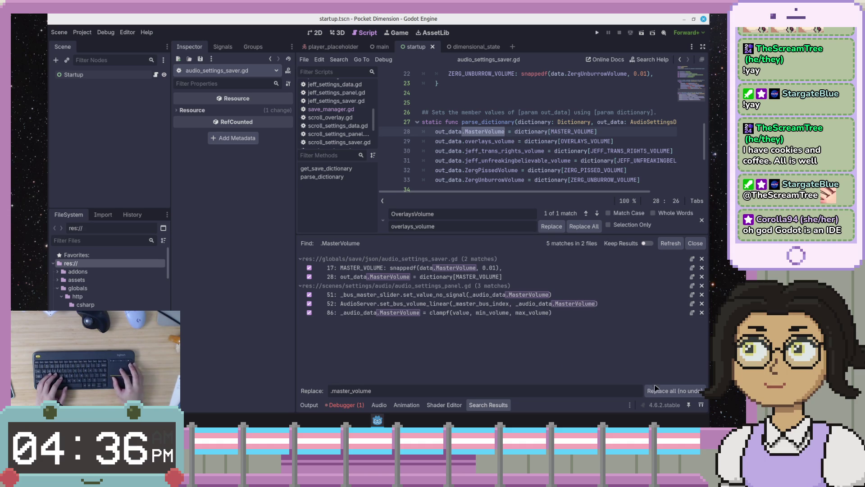
left_click(652, 388)
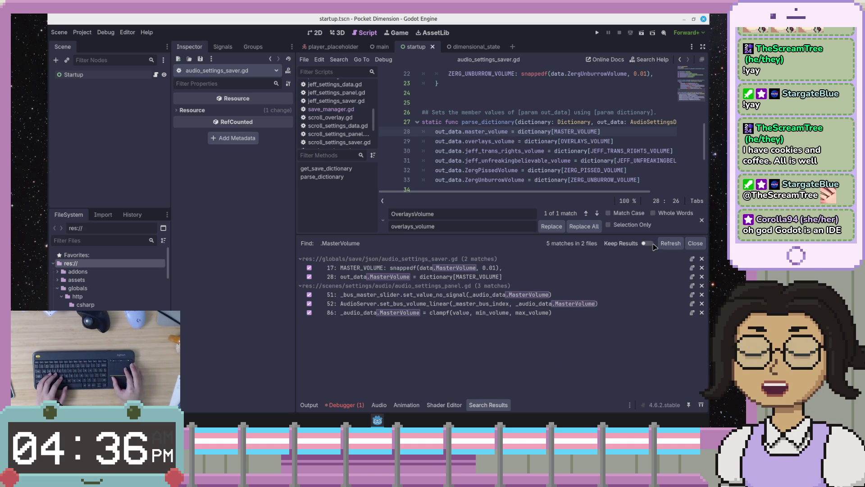
left_click(669, 243)
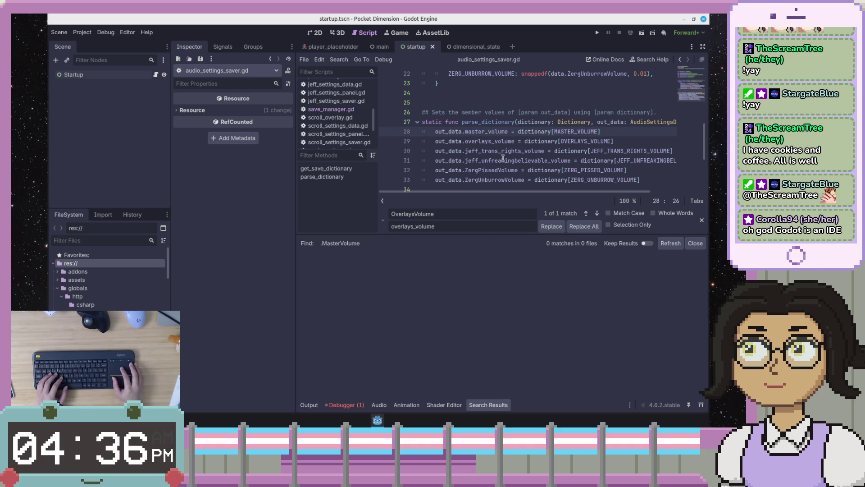
Step: Replace every .ZergPissedVolume with .zerg_pissed_volume project-wide
double_click(469, 170)
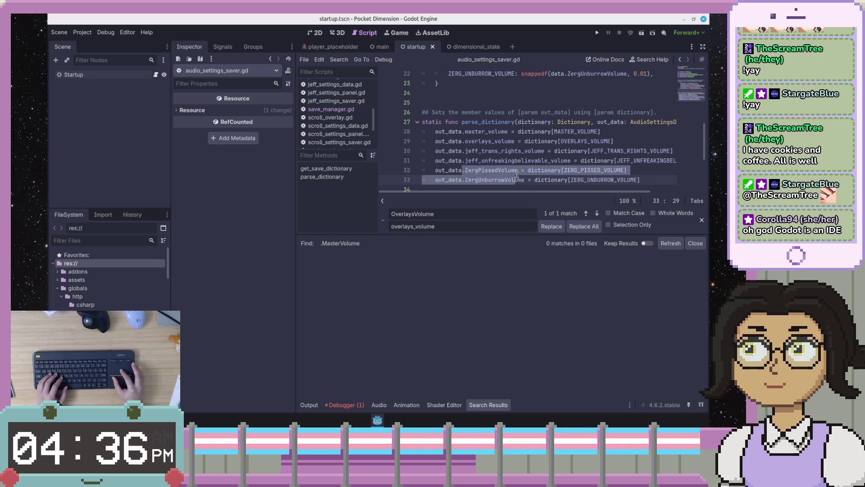
key("ctrl+shift+r")
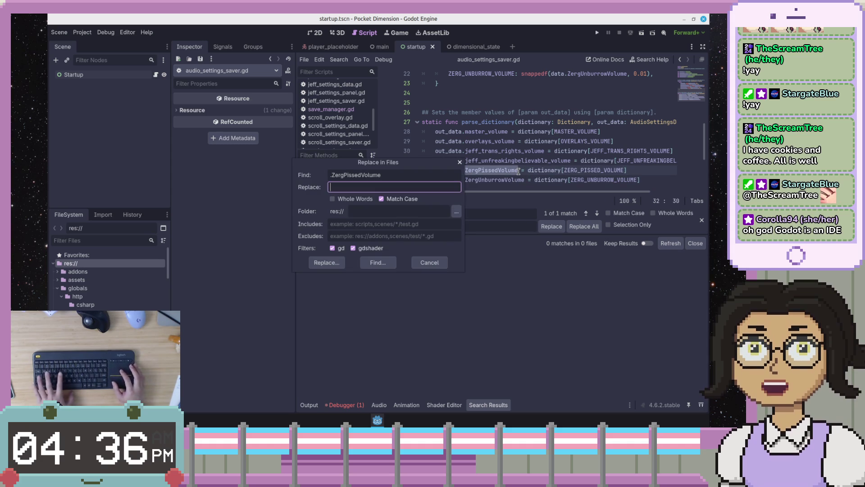
type(".")
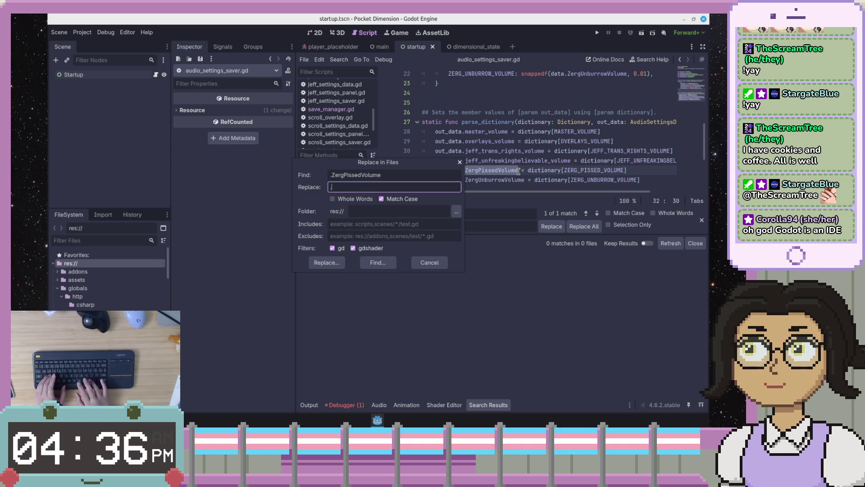
type("zer")
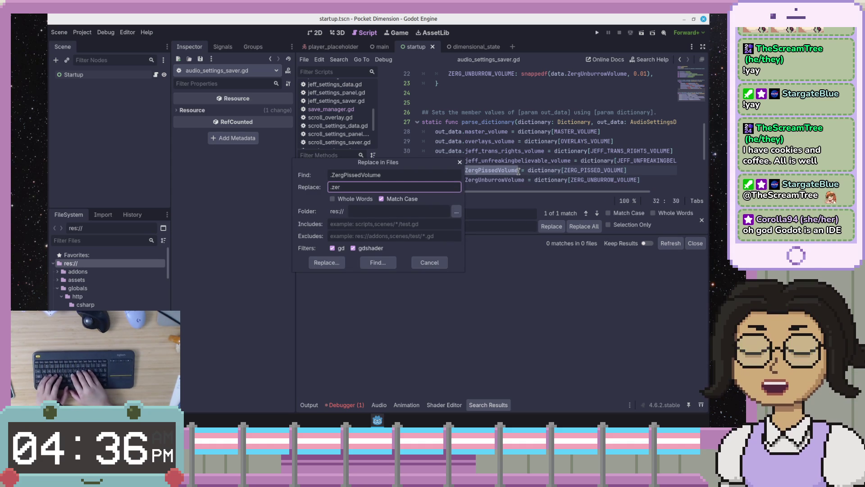
type("g_pissed_volume")
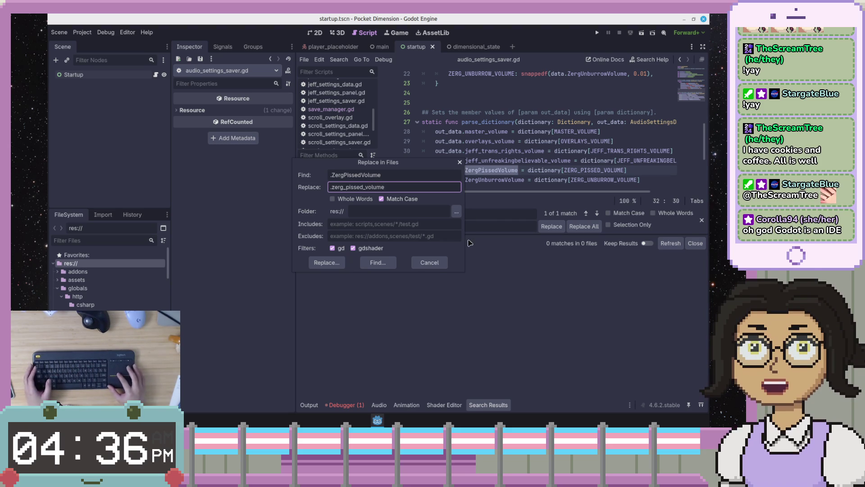
left_click(326, 262)
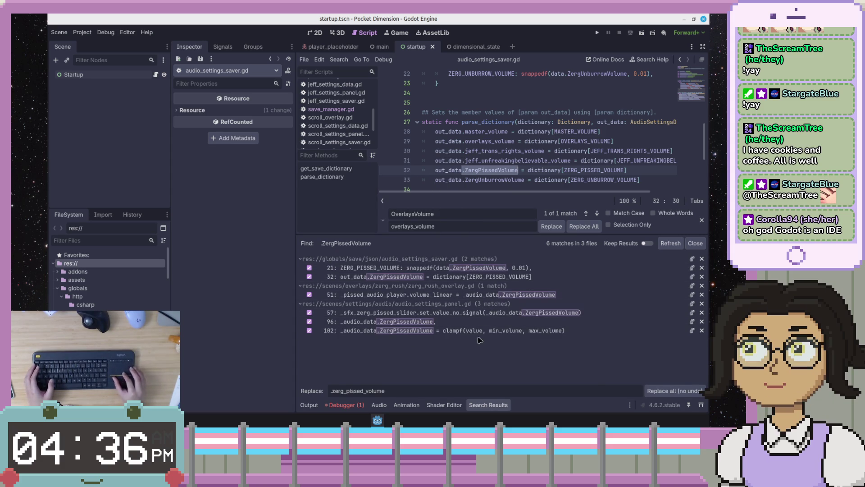
left_click(661, 393)
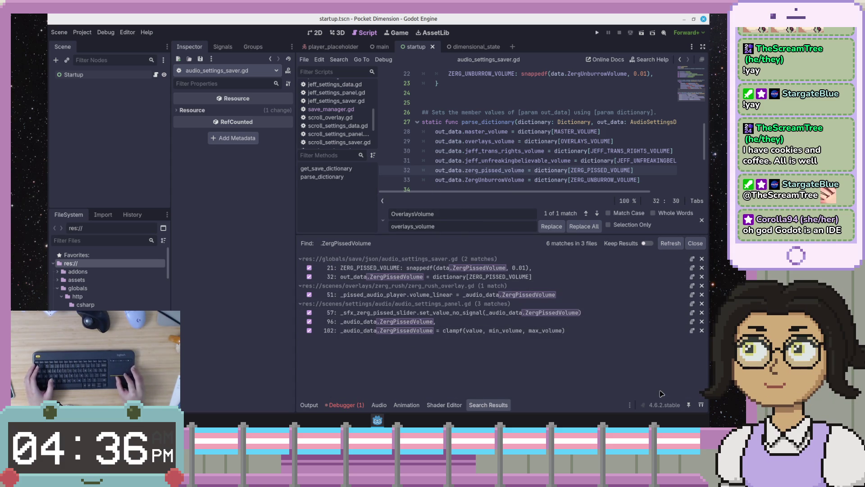
Step: Replace every .ZergUnburrowVolume with .zerg_unburrow_volume project-wide
left_click(514, 179)
double_click(514, 179)
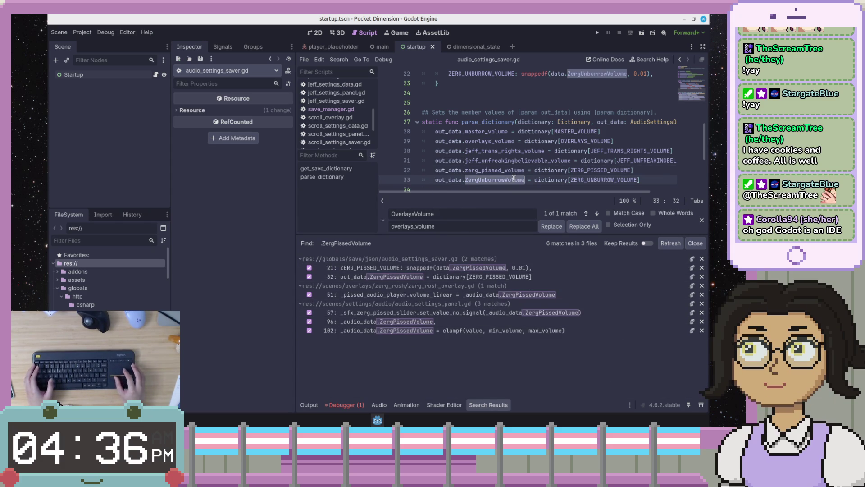
key("Left")
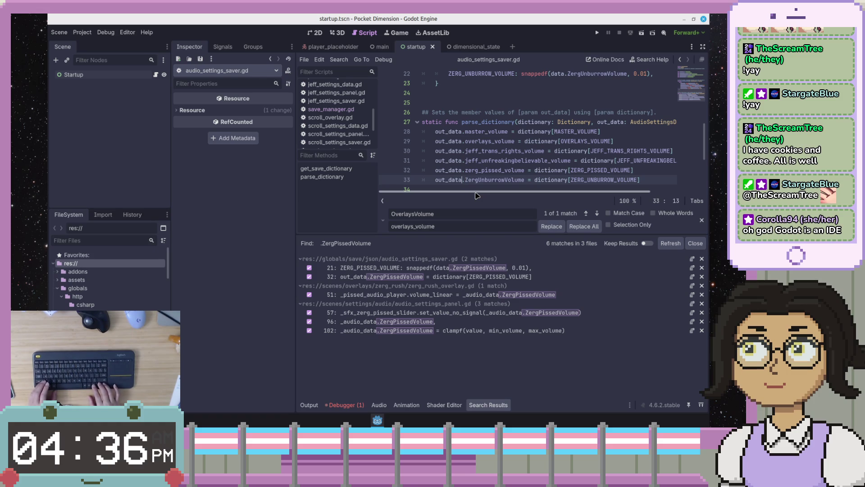
key("ctrl+shift+Right")
key("ctrl+shift+r")
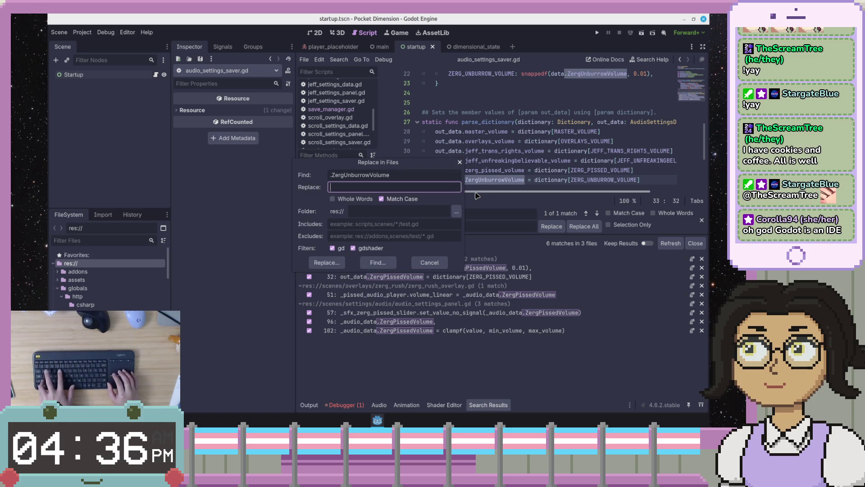
type(".zerg_u")
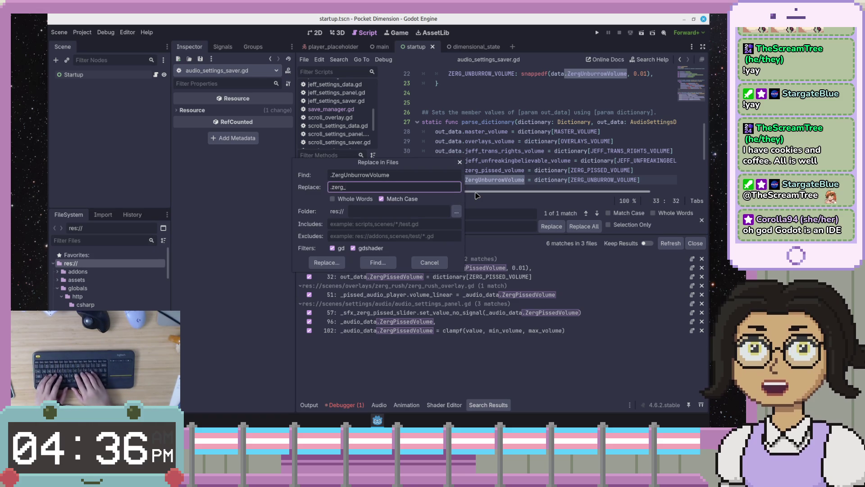
type("nbur")
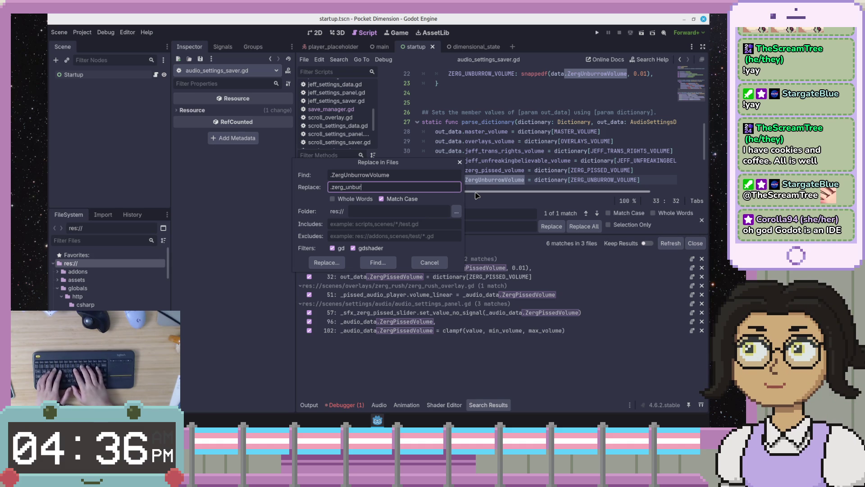
type("row_volume")
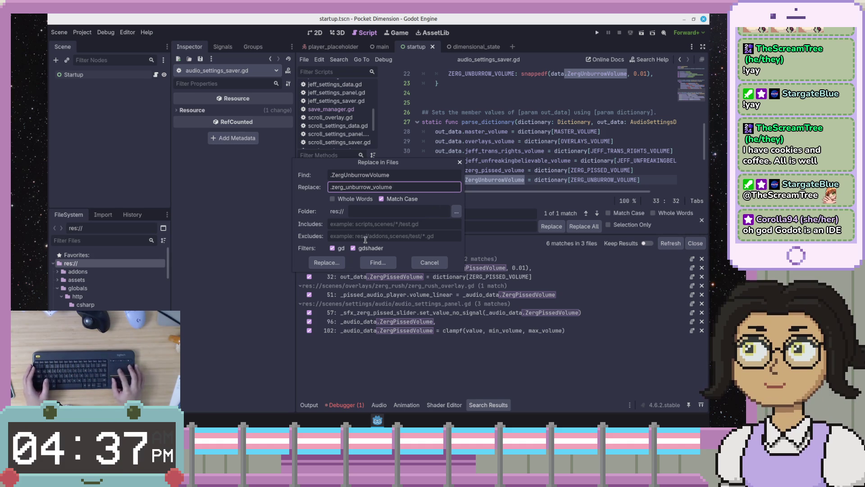
left_click(327, 262)
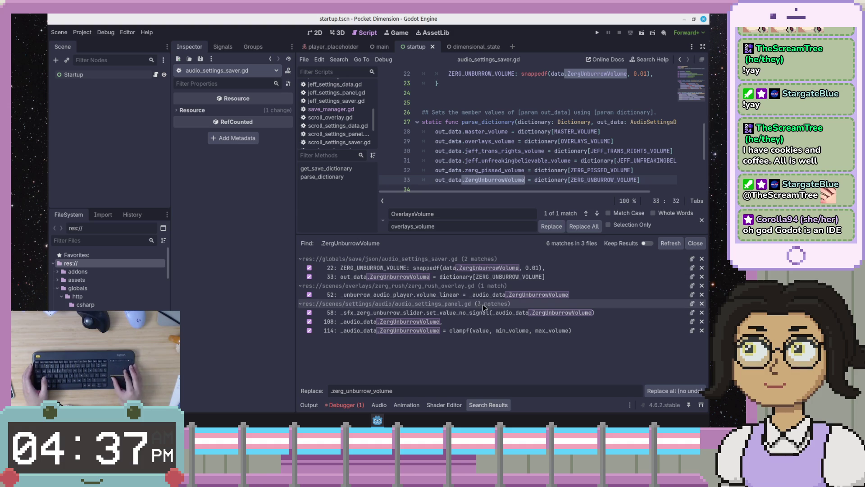
left_click(650, 388)
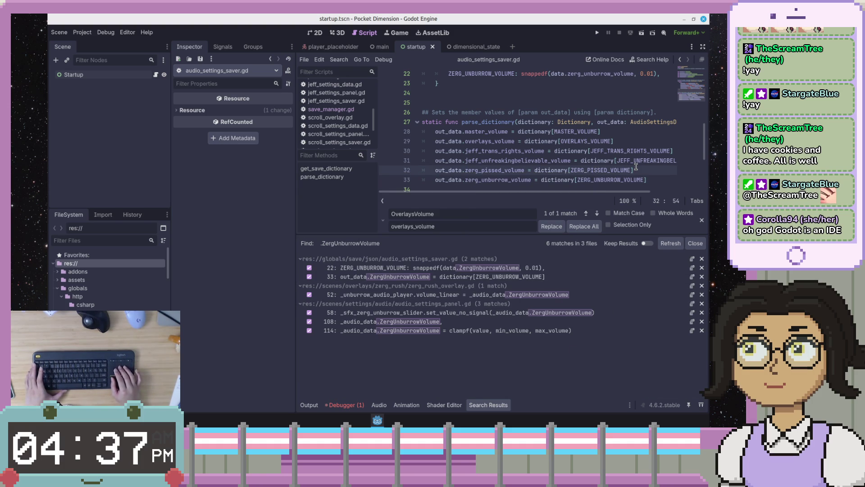
Step: Run the project again to test settings loading
scroll(636, 167, "down", 3)
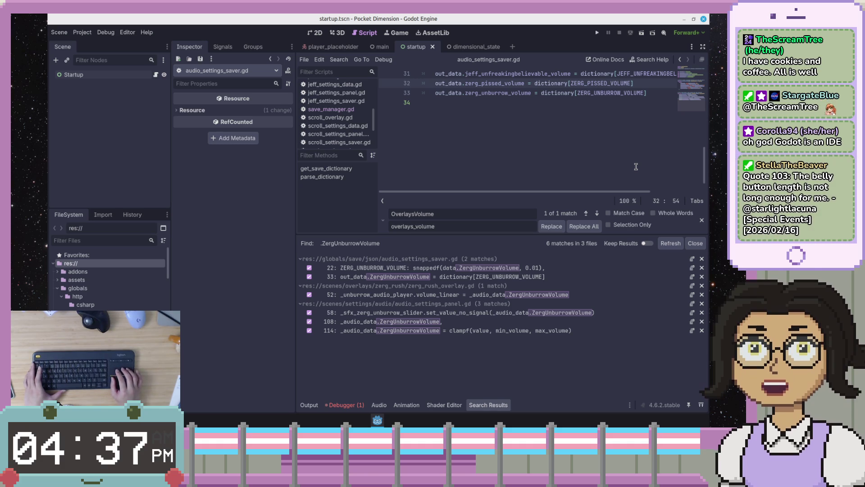
scroll(635, 167, "up", 3)
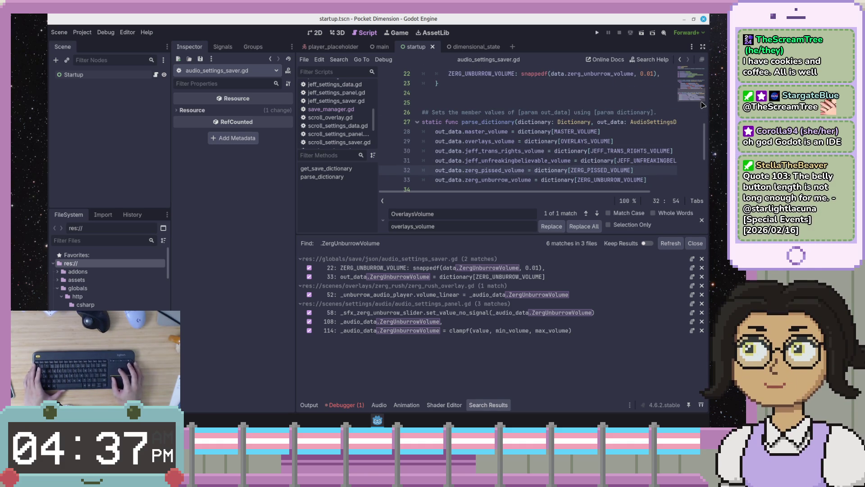
key("F5")
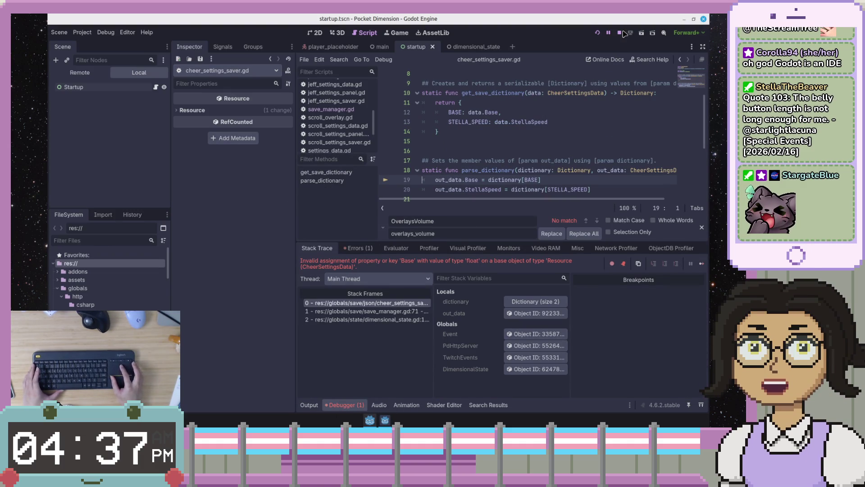
Step: Stop the game and replace all .Base references with .base in the project's scripts
left_click(619, 33)
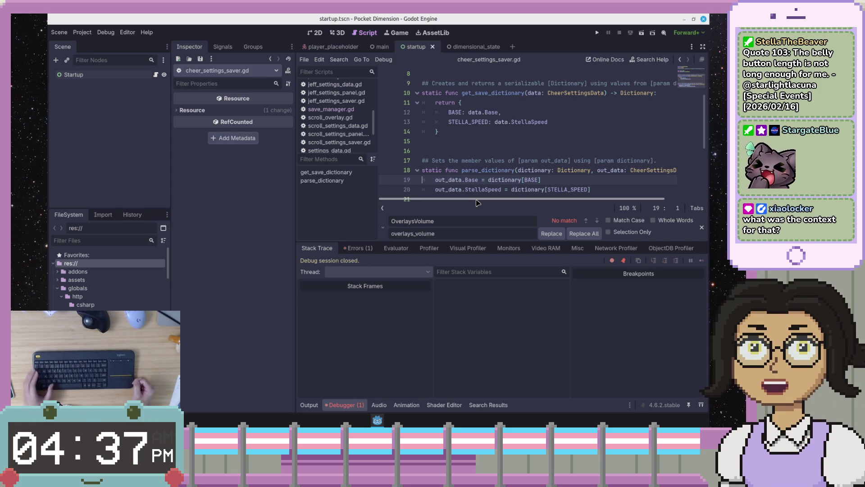
left_click(482, 113)
left_click_drag(492, 116, 497, 115)
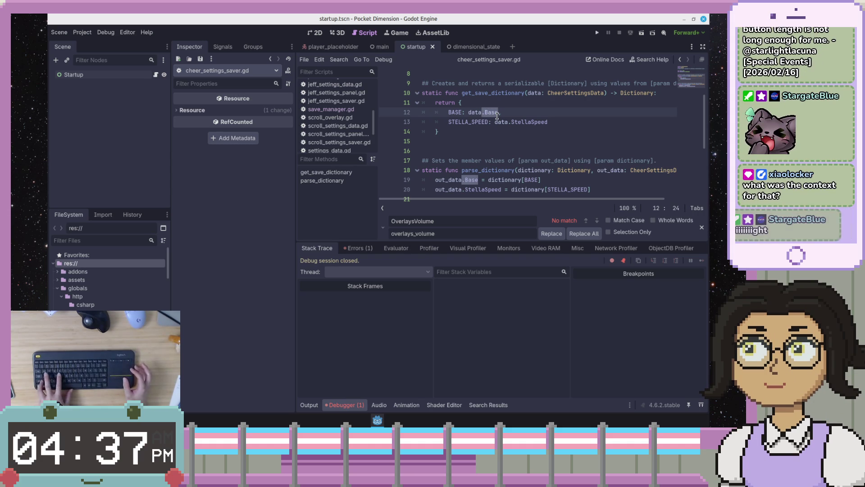
key("ctrl+shift+r")
type(".base")
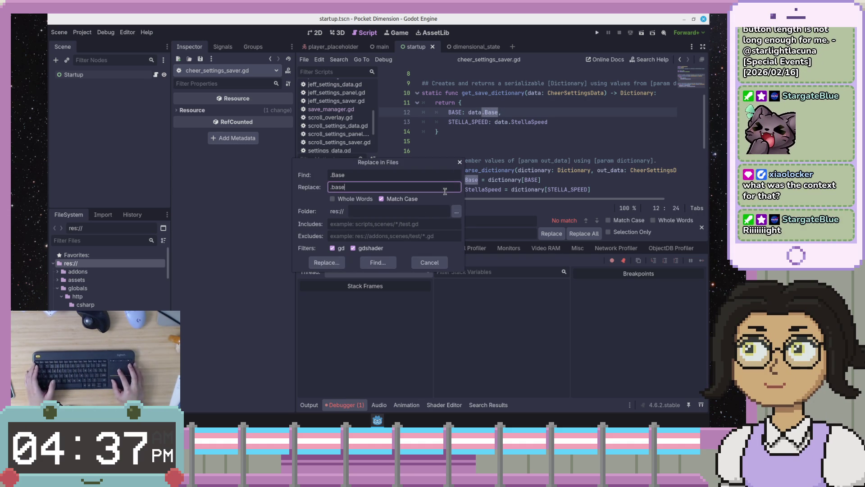
left_click(326, 262)
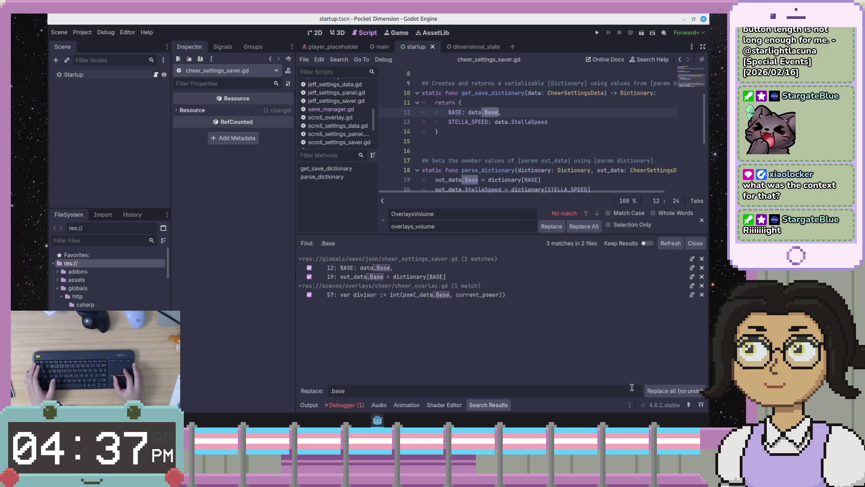
left_click(659, 392)
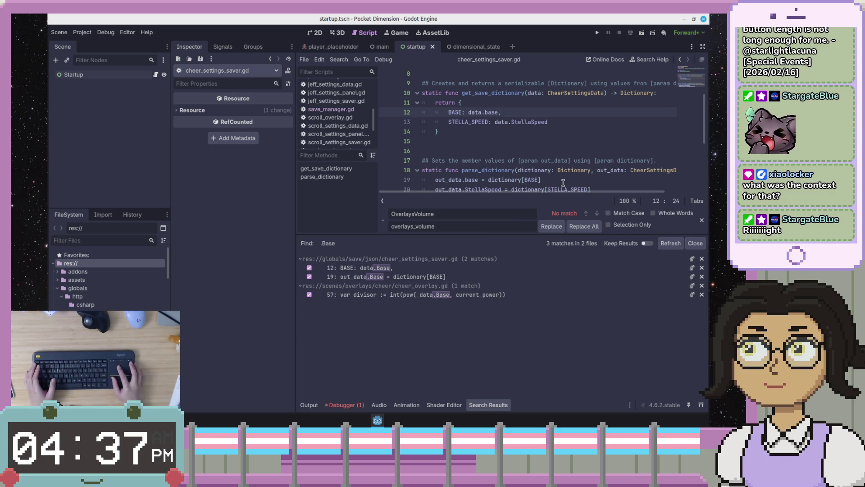
left_click_drag(509, 122, 548, 123)
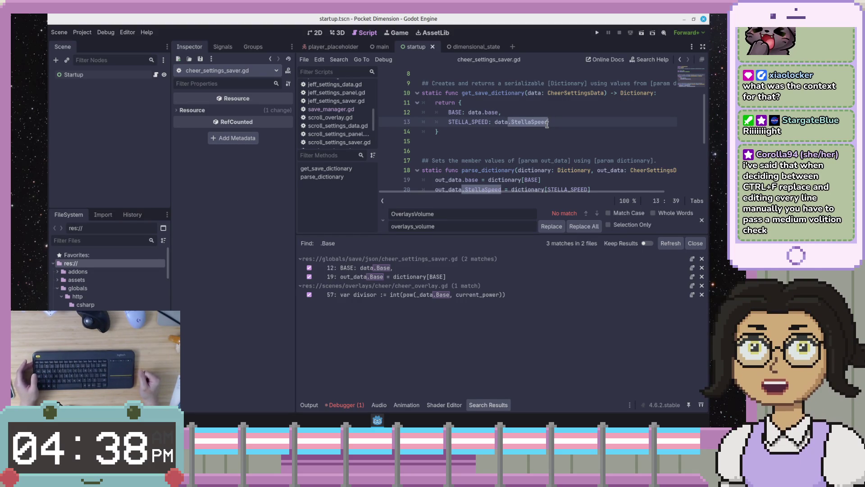
Step: Replace every .StellaSpeed with .stella_speed across the project
key("ctrl+shift+r")
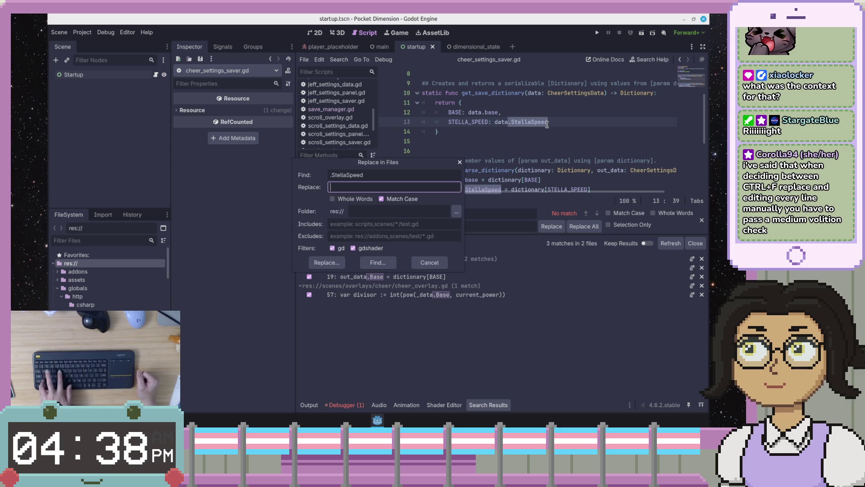
type(".stella")
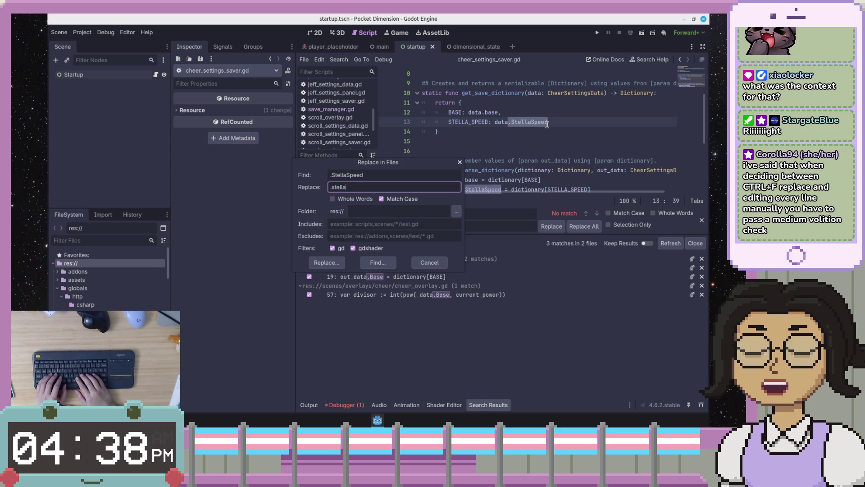
type("_s")
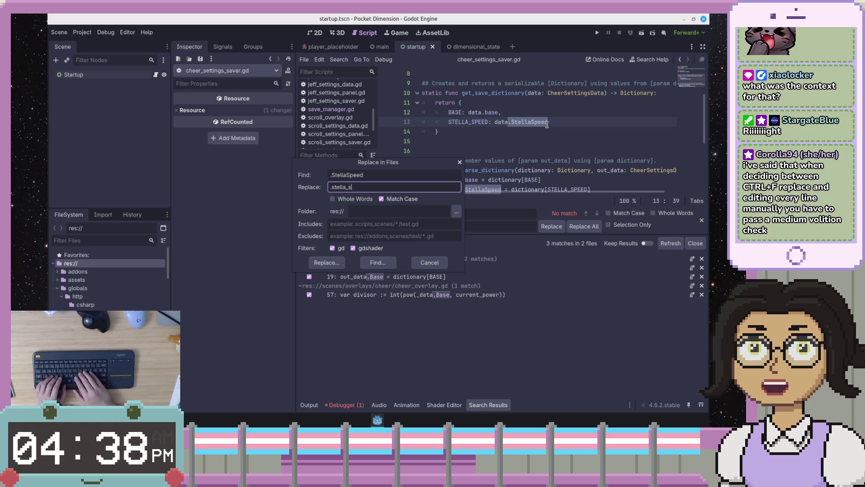
type("peed")
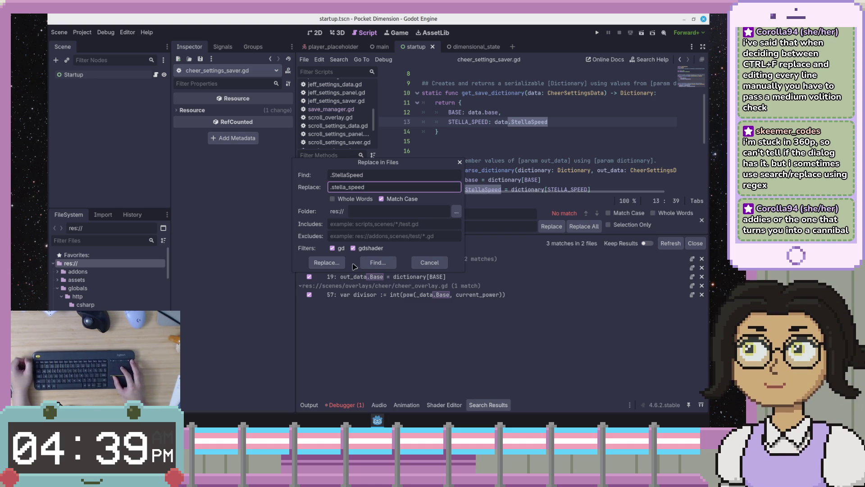
left_click(326, 263)
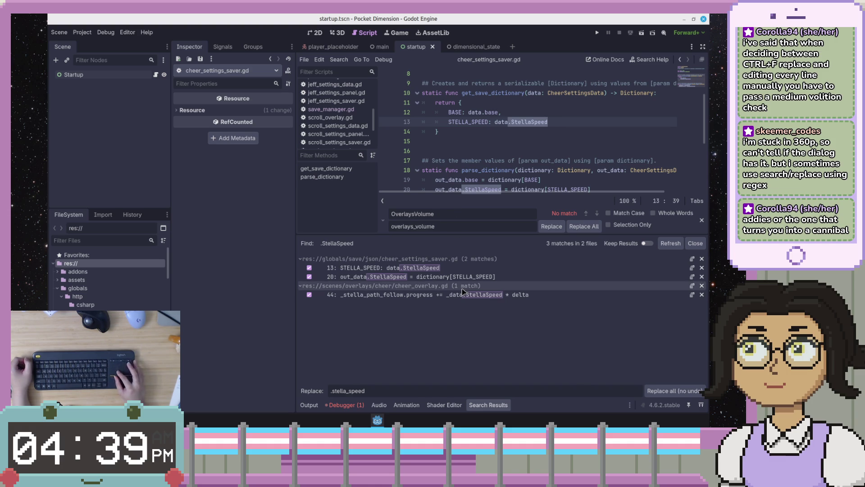
left_click(658, 390)
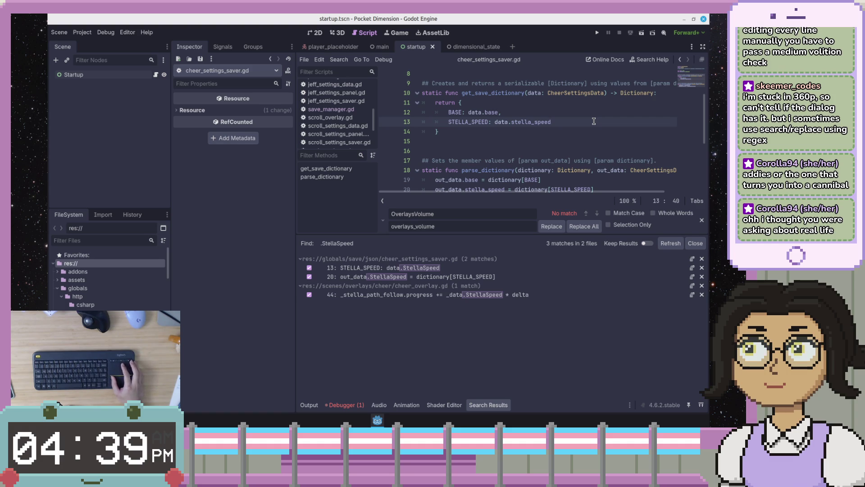
Step: Check the renamed line 20 in cheer_settings_saver.gd and rerun the project
scroll(612, 133, "down", 3)
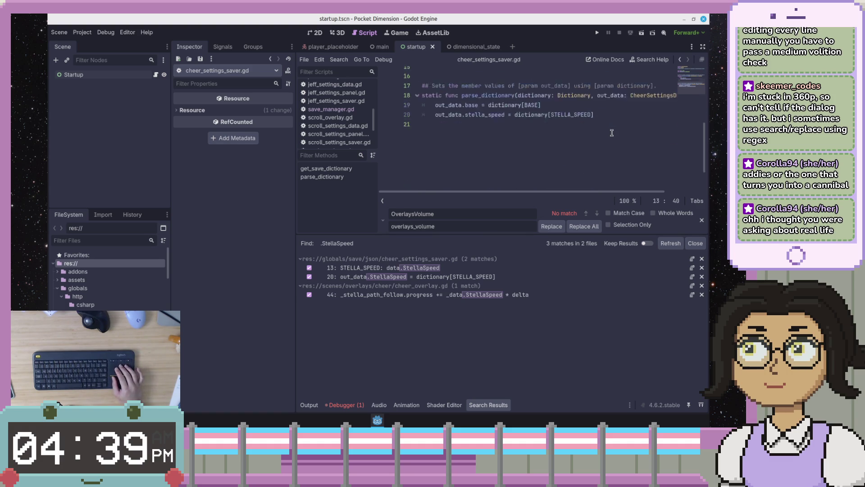
scroll(612, 133, "up", 1)
left_click(612, 132)
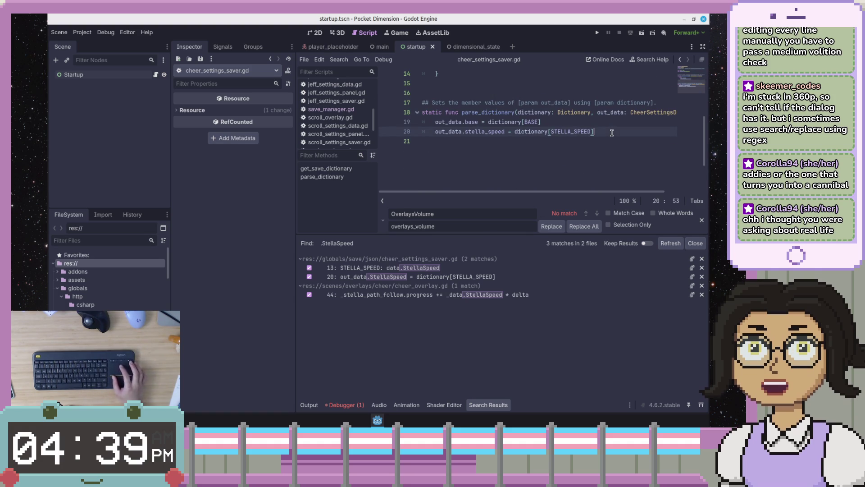
scroll(517, 155, "up", 2)
scroll(517, 155, "up", 3)
left_click(517, 151)
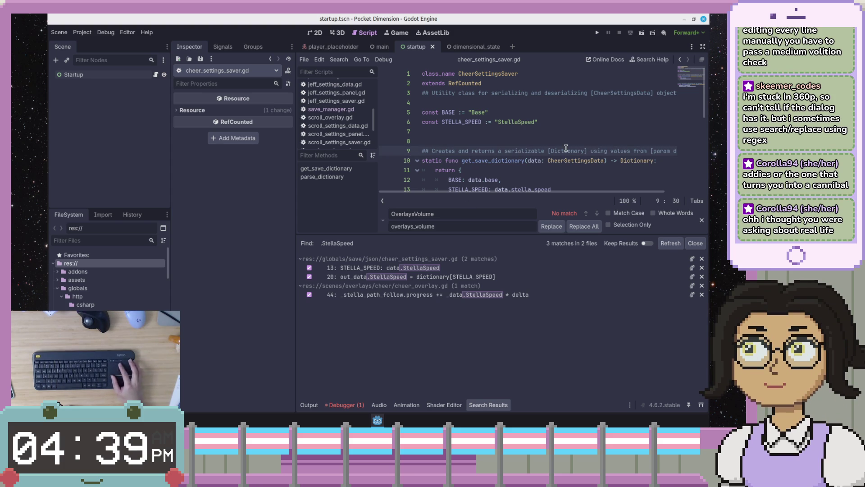
left_click(598, 34)
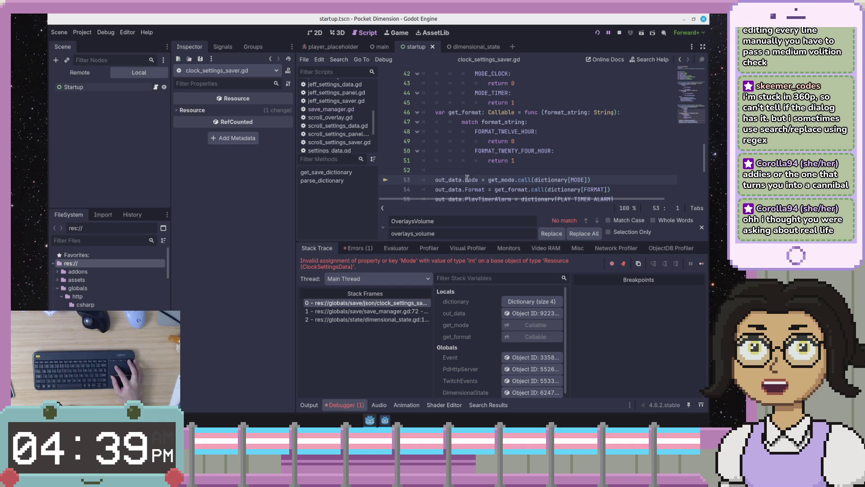
Step: Stop the failed run and replace every .Mode with .mode across the project
mouse_move(462, 180)
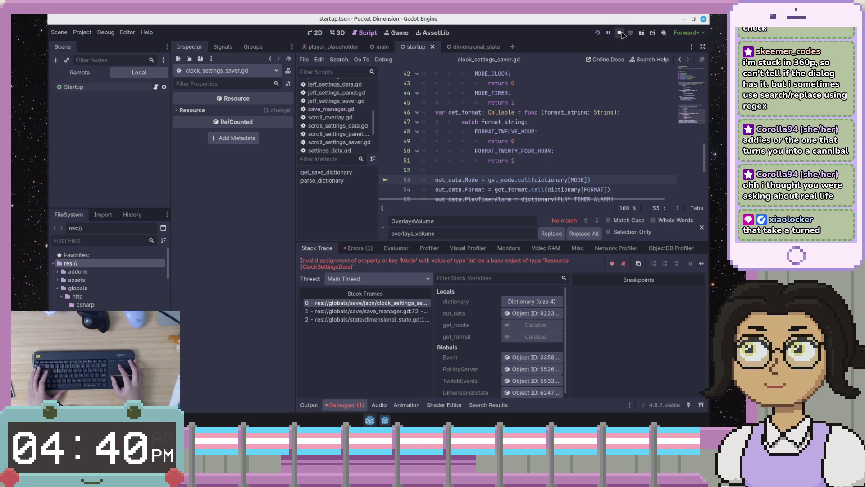
left_click(621, 33)
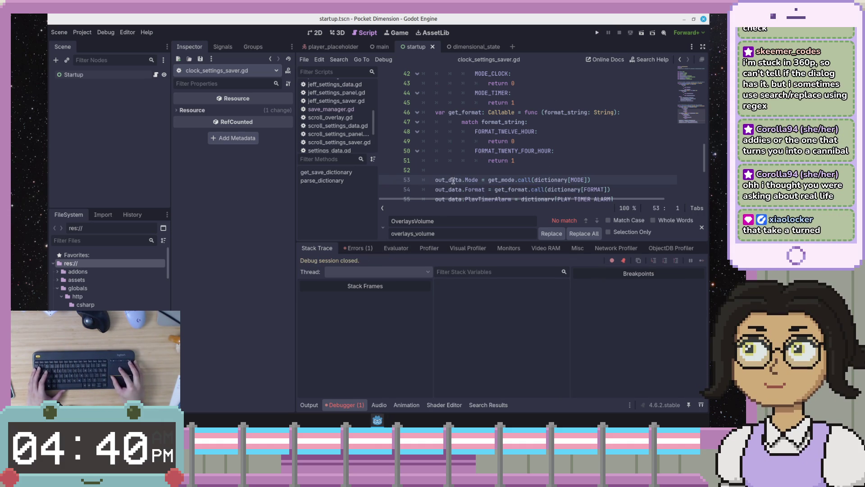
left_click_drag(465, 179, 476, 181)
left_click(480, 181)
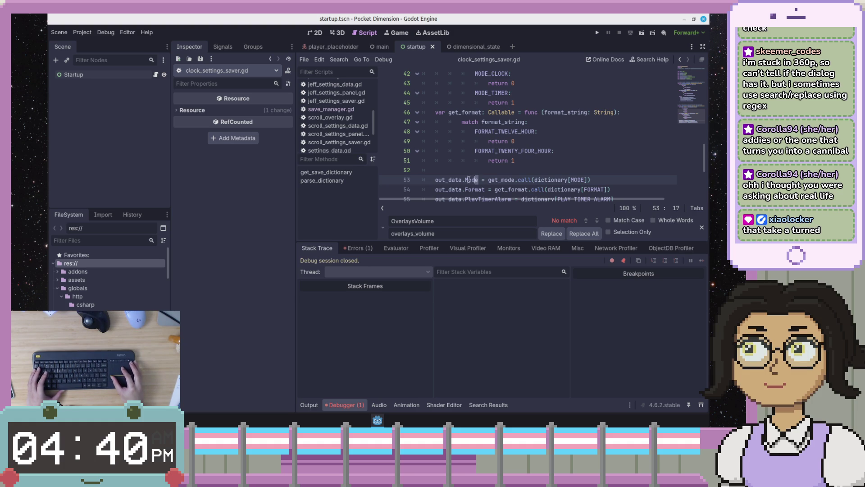
mouse_move(461, 180)
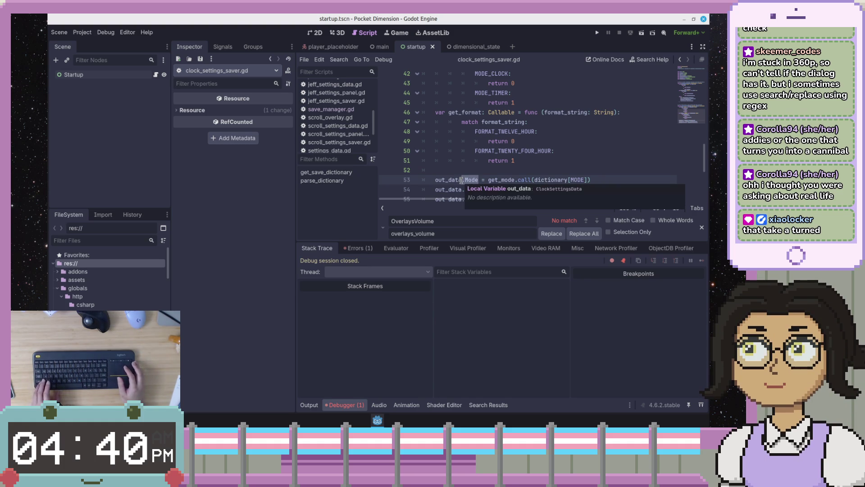
key("ctrl+shift+r")
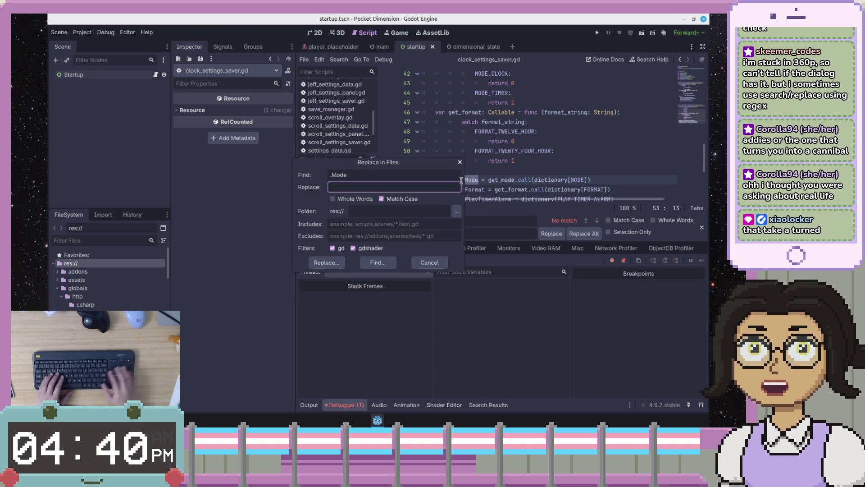
type(".mode")
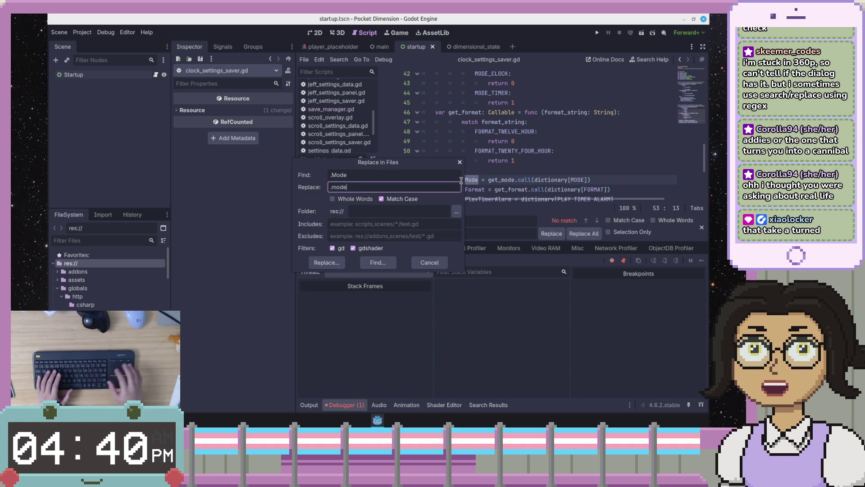
left_click(335, 266)
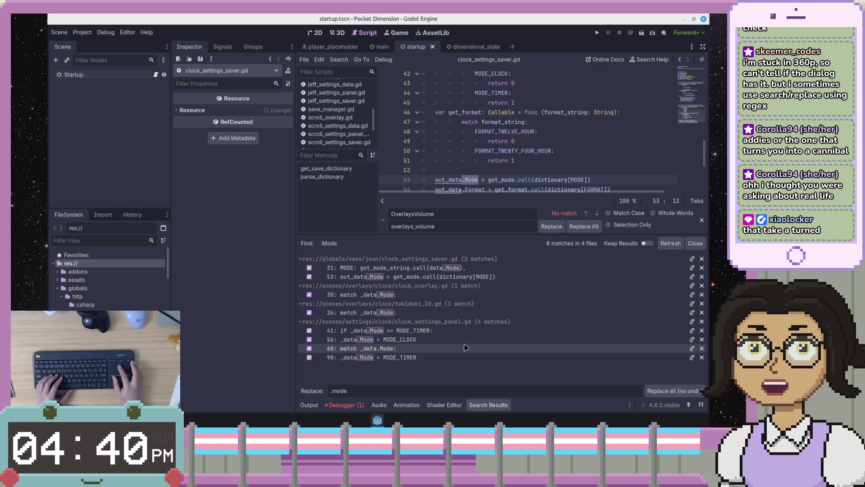
left_click(663, 392)
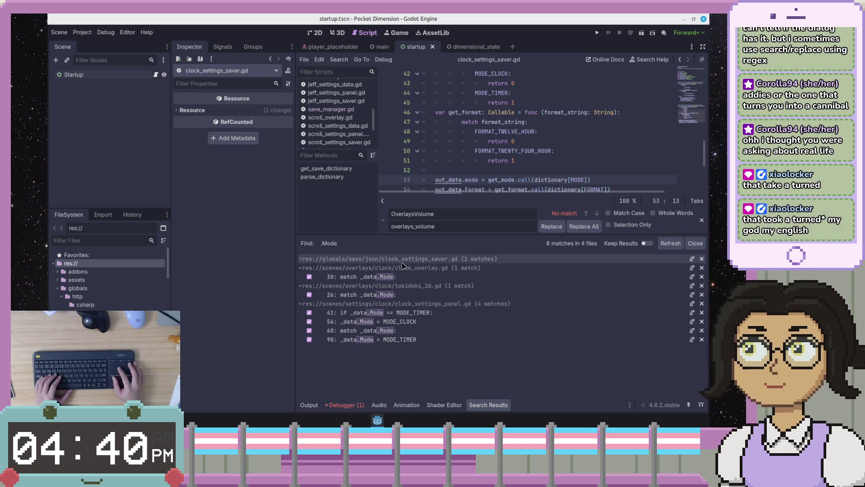
Step: Review the renamed mode matches in clock_settings_saver.gd around lines 26–31
left_click(395, 269)
scroll(481, 179, "down", 3)
scroll(481, 178, "up", 3)
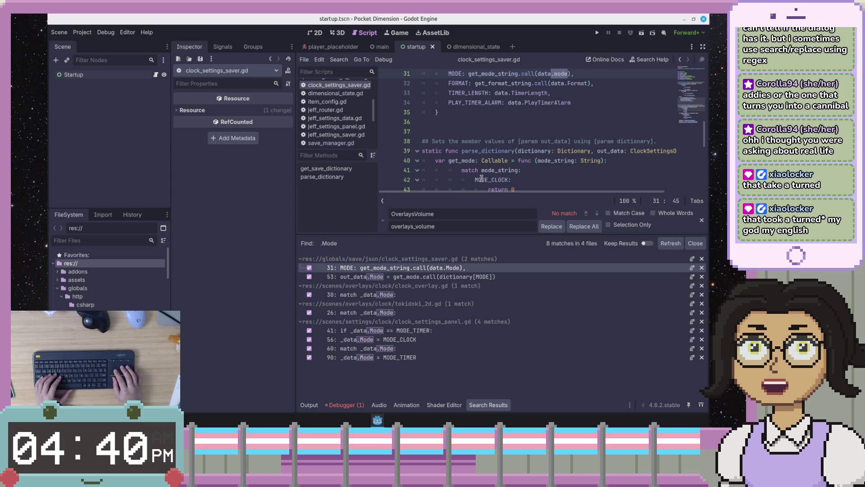
scroll(481, 179, "up", 3)
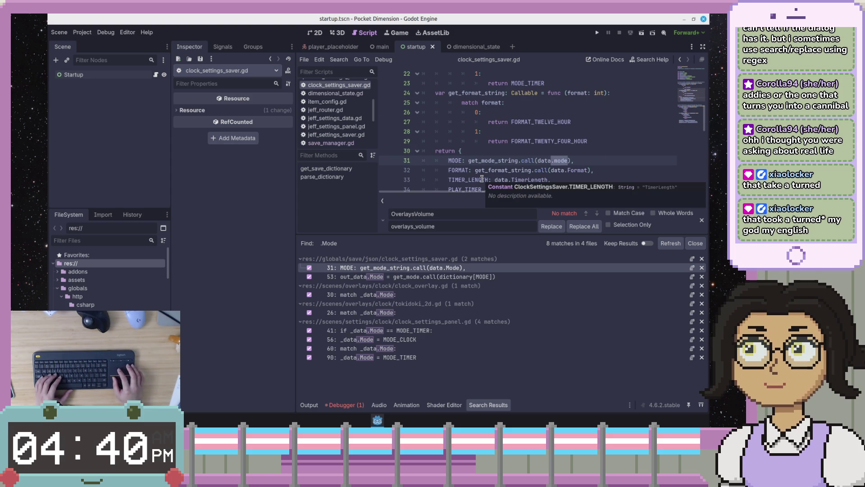
left_click(485, 113)
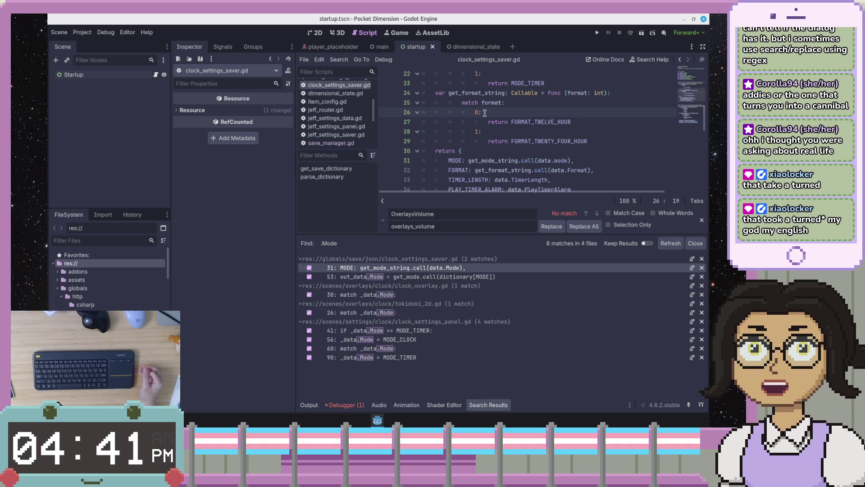
left_click(504, 123)
left_click(494, 109)
left_click(532, 105)
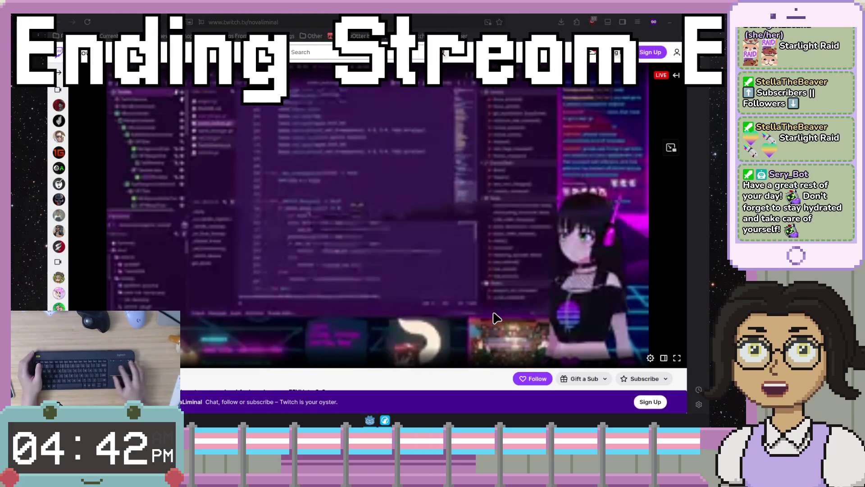
Step: Choose 480p from the Twitch player's Quality settings
left_click(647, 357)
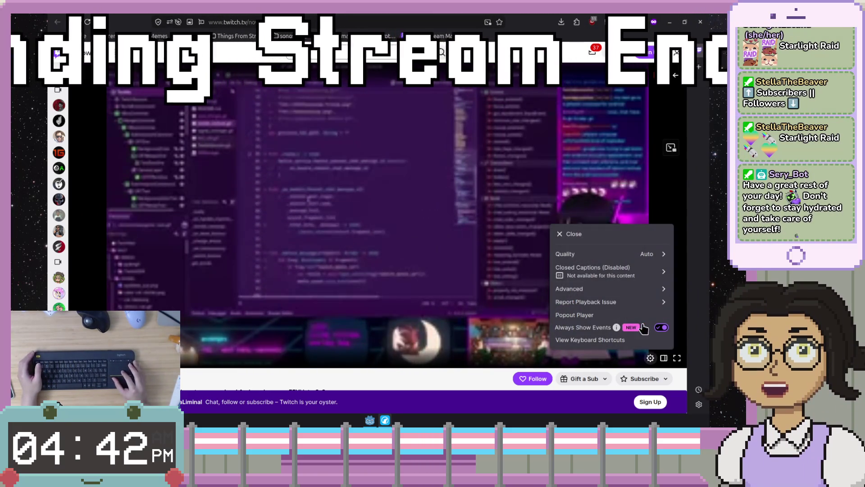
left_click(648, 256)
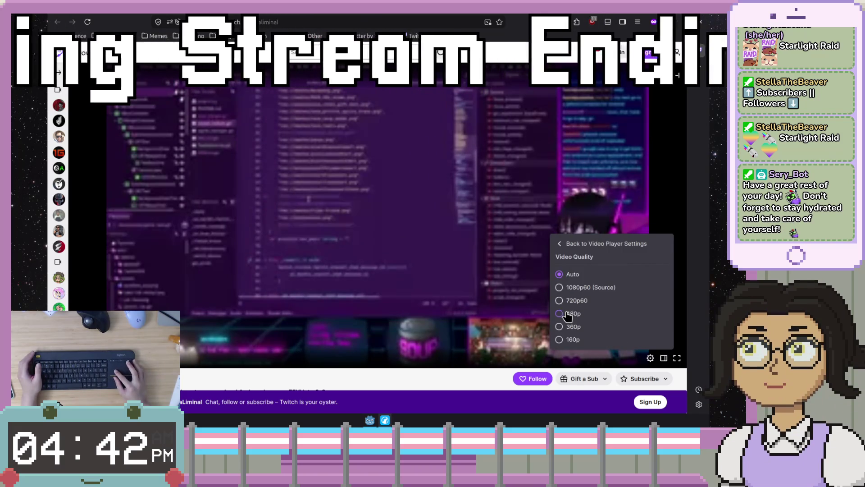
left_click(567, 313)
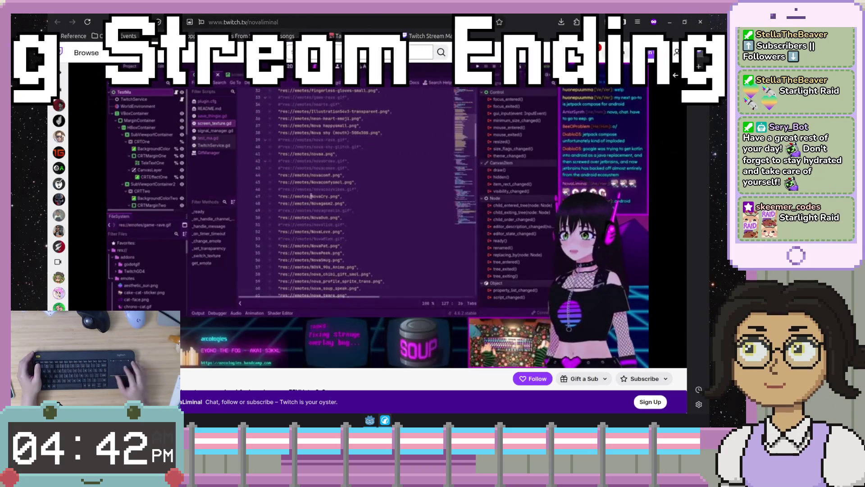